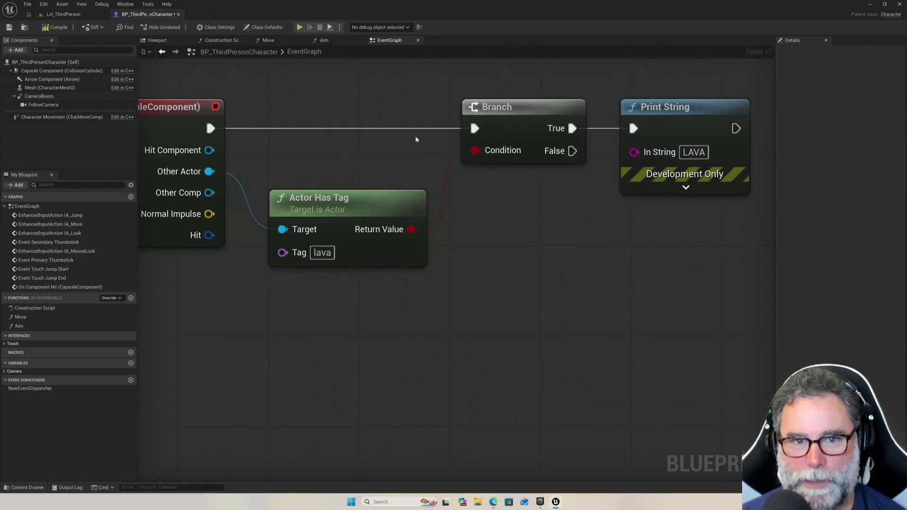
# Compile the character Blueprint and start playing the Lvl_ThirdPerson level
pyautogui.click(59, 27)
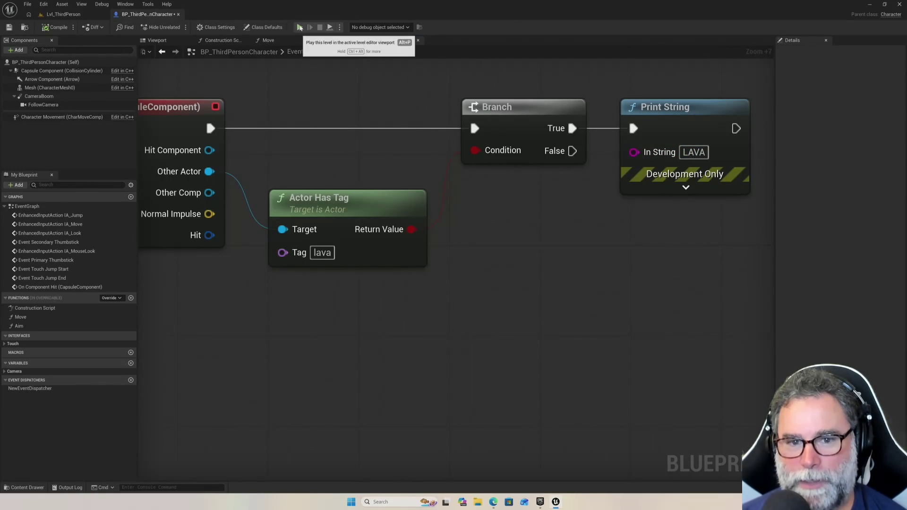
pyautogui.click(299, 28)
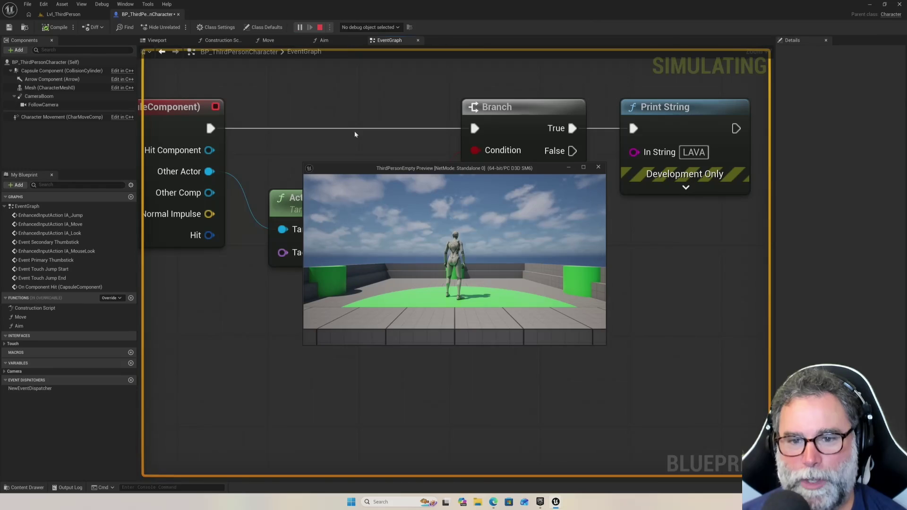
pyautogui.click(63, 14)
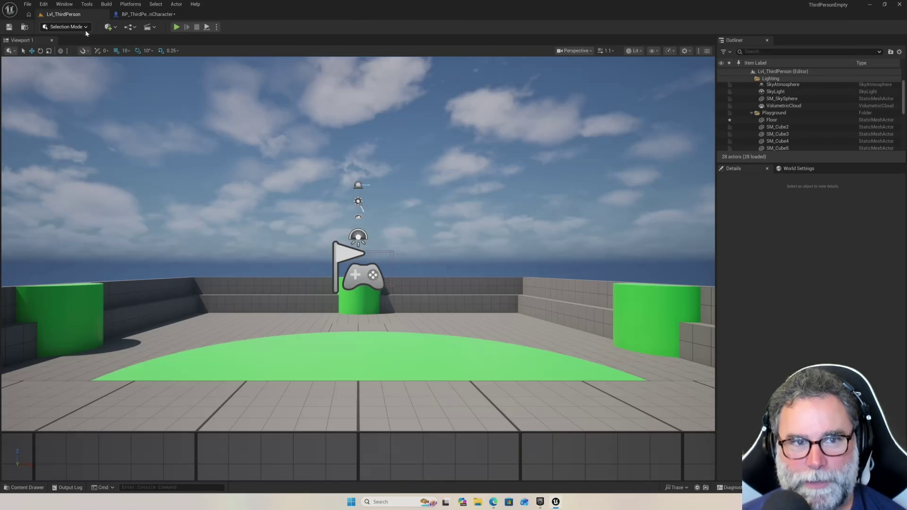
pyautogui.click(176, 27)
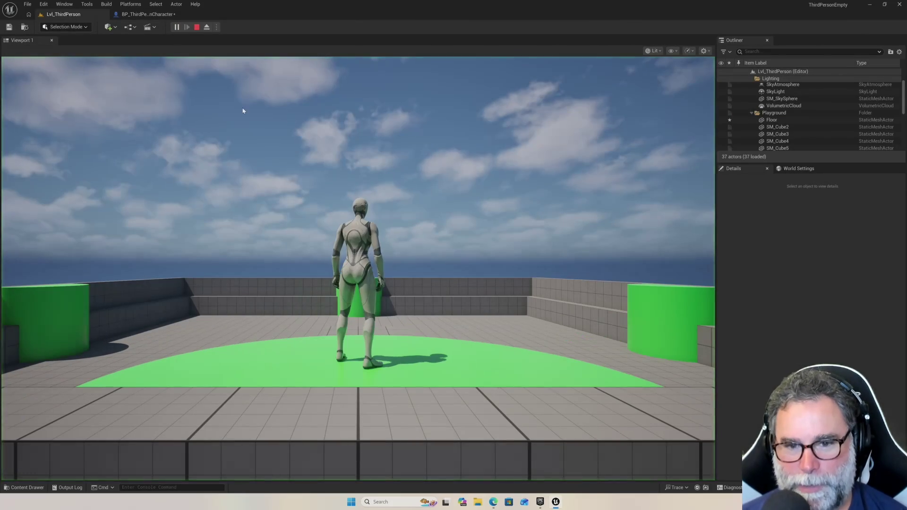
# Run and jump the character across the arena toward the wall and green cylinder
pyautogui.press('w')
pyautogui.press('space')
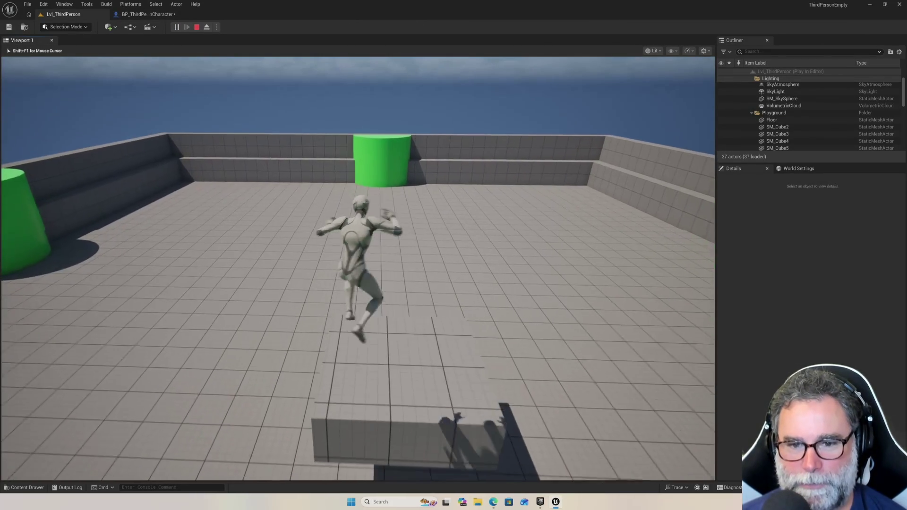
pyautogui.press('space')
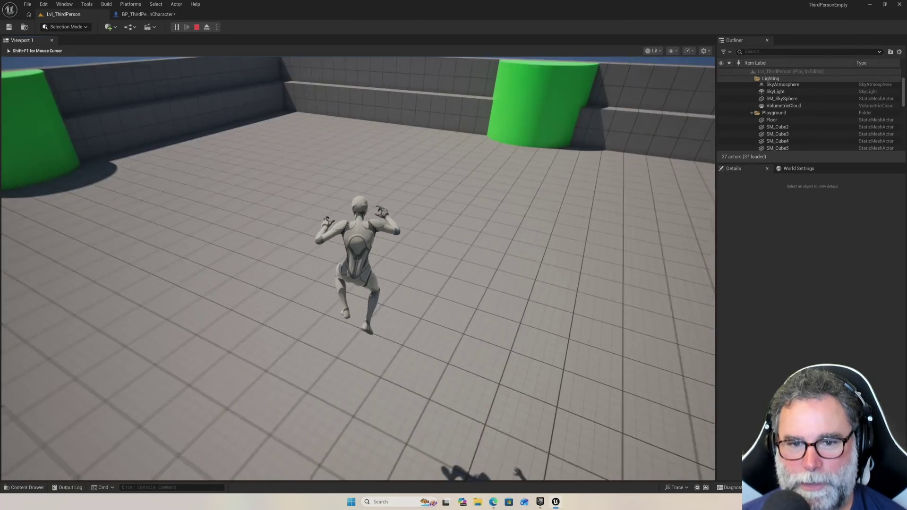
pyautogui.press('w')
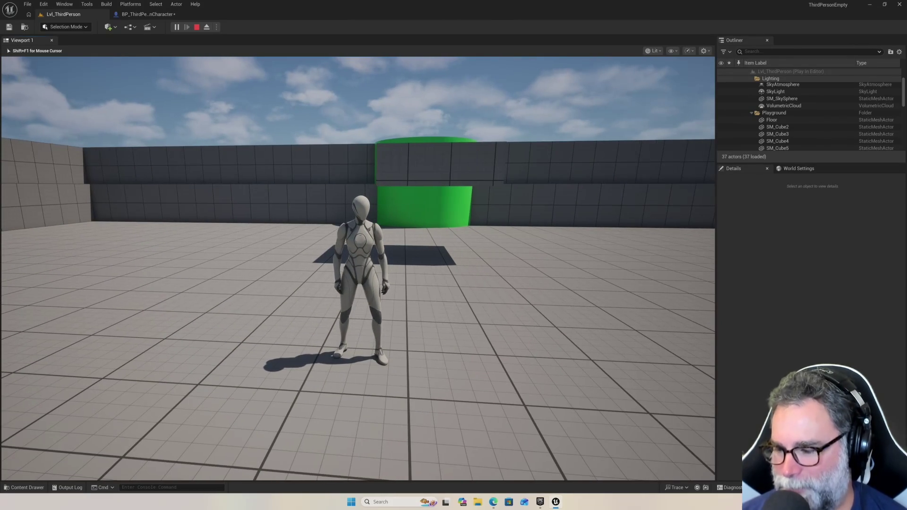
pyautogui.press('w')
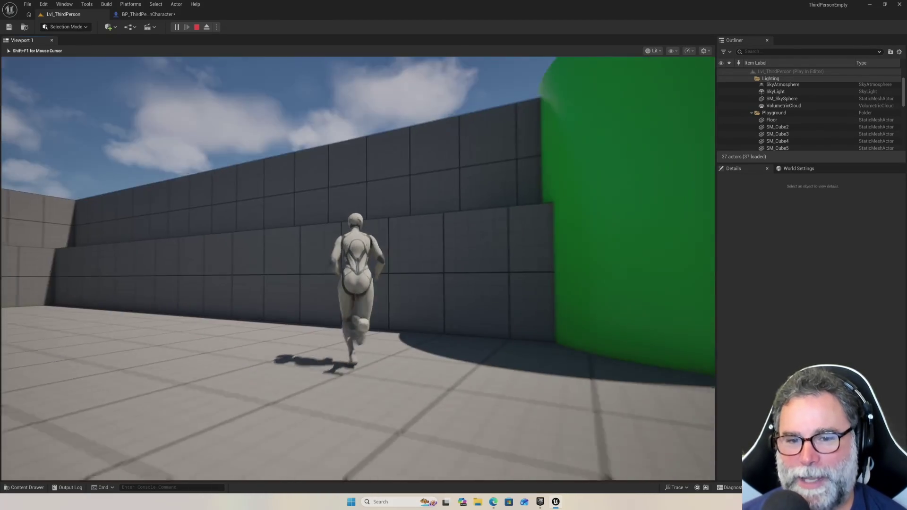
pyautogui.press('space')
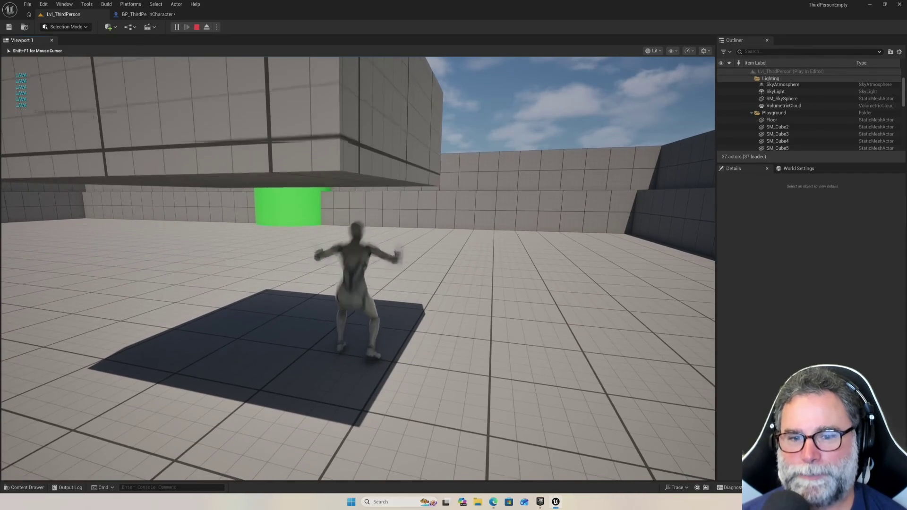
# Steer the character onto the lava to trigger the LAVA print, then end play
pyautogui.press('w')
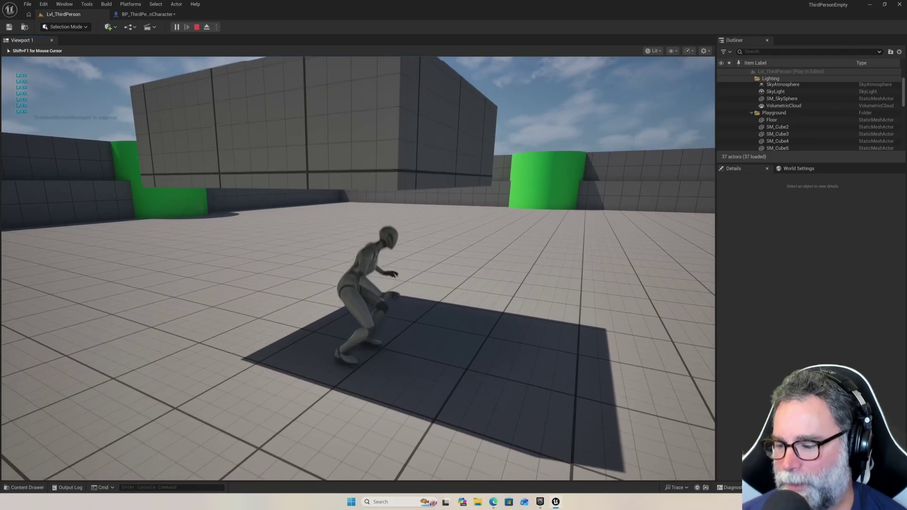
pyautogui.press('a')
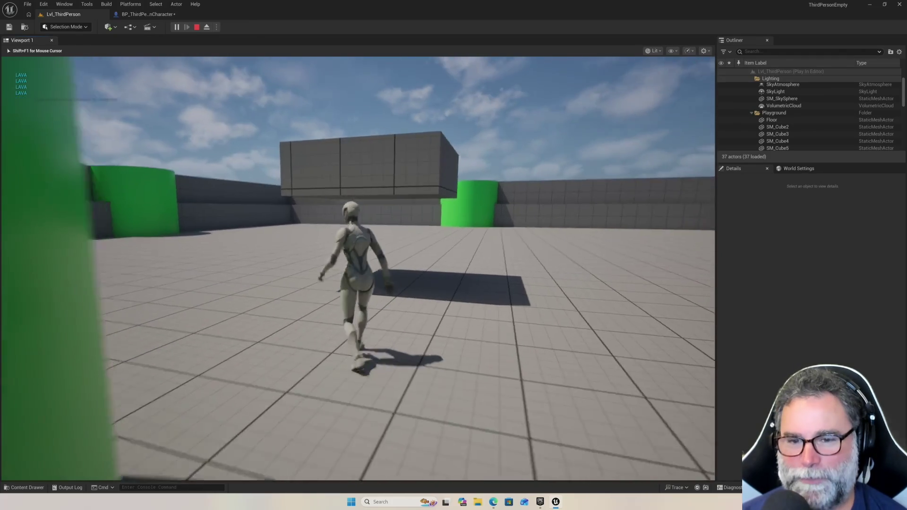
pyautogui.press('w')
pyautogui.press('d')
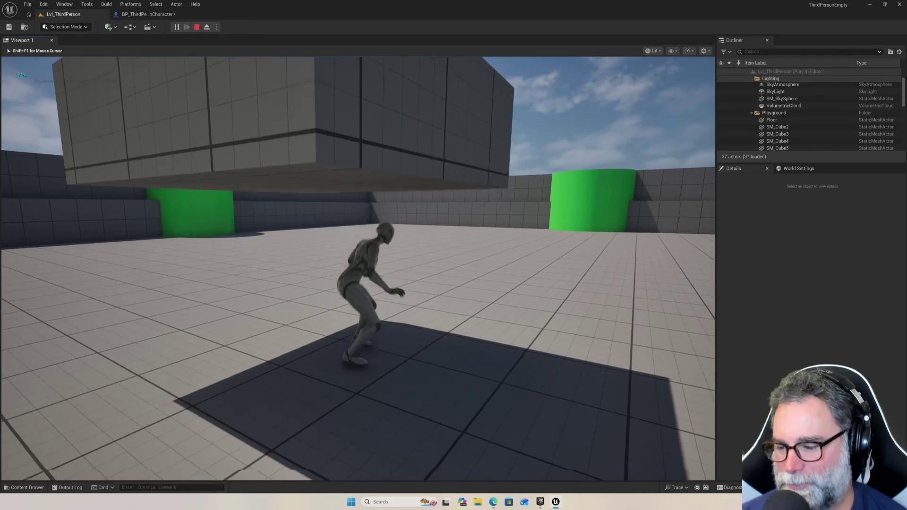
pyautogui.press('a')
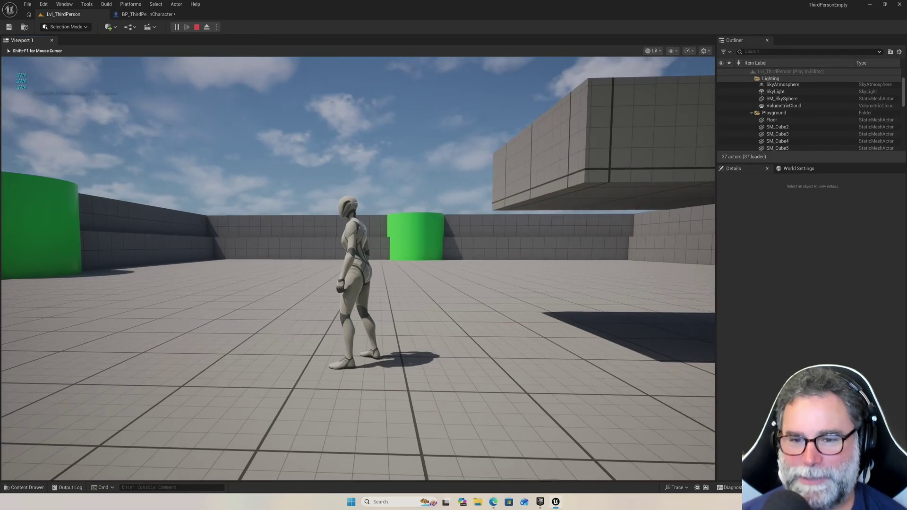
pyautogui.press('w')
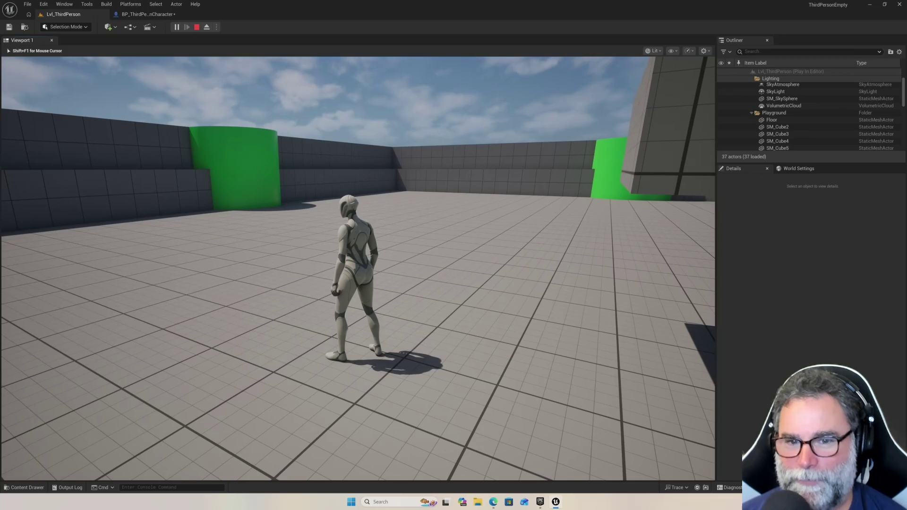
pyautogui.press('w')
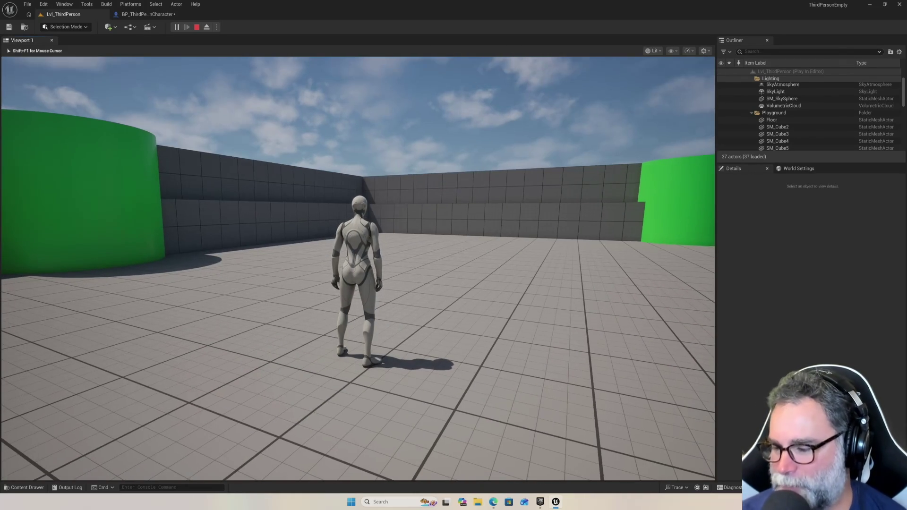
pyautogui.press('w')
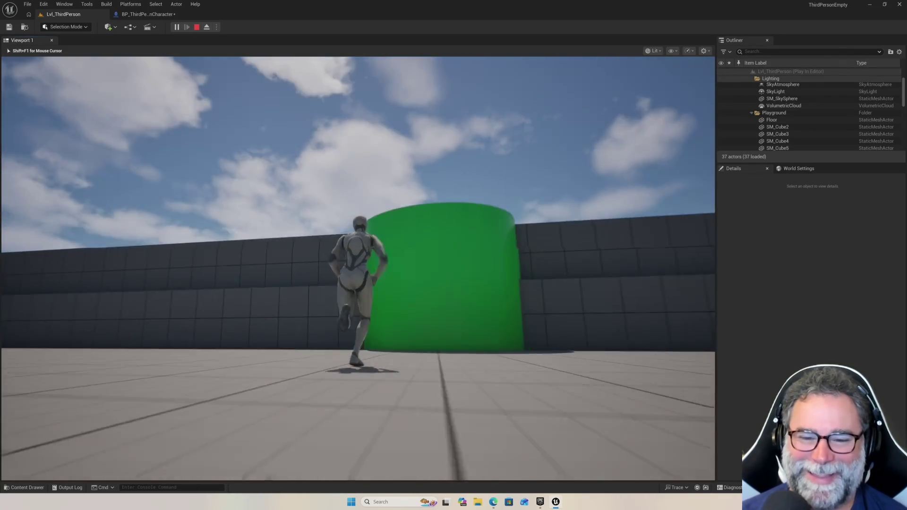
pyautogui.press('space')
pyautogui.press('Escape')
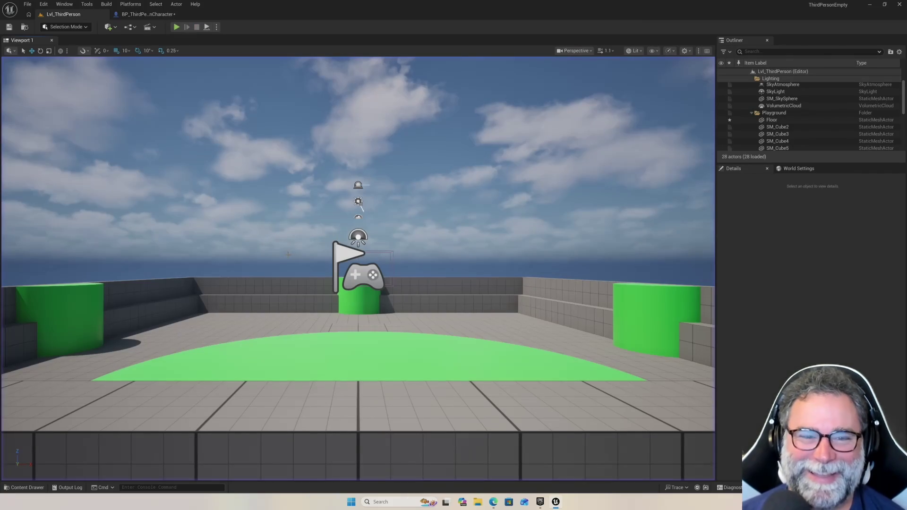
# Switch back to the BP_ThirdPersonCharacter event graph
pyautogui.moveTo(396, 253); pyautogui.dragTo(459, 224)
pyautogui.scroll(-8, 459, 224)
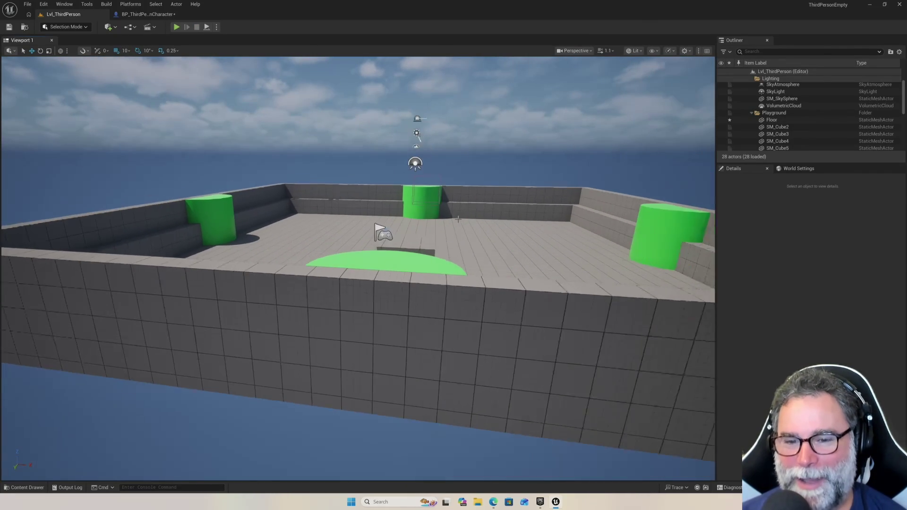
pyautogui.scroll(1, 456, 219)
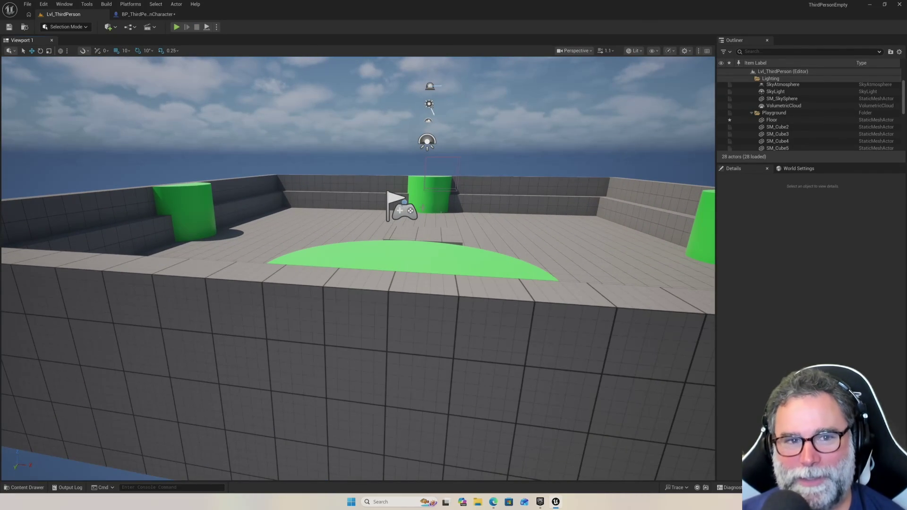
pyautogui.click(146, 15)
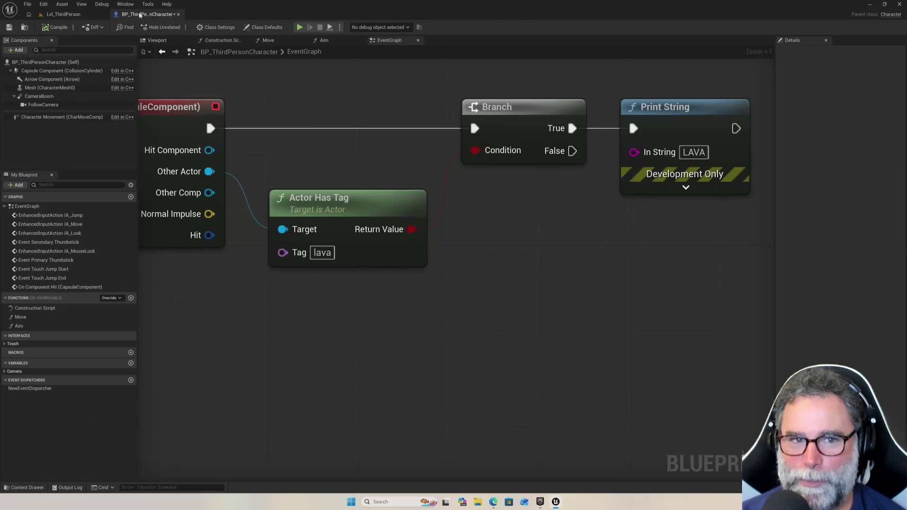
pyautogui.scroll(-5, 435, 215)
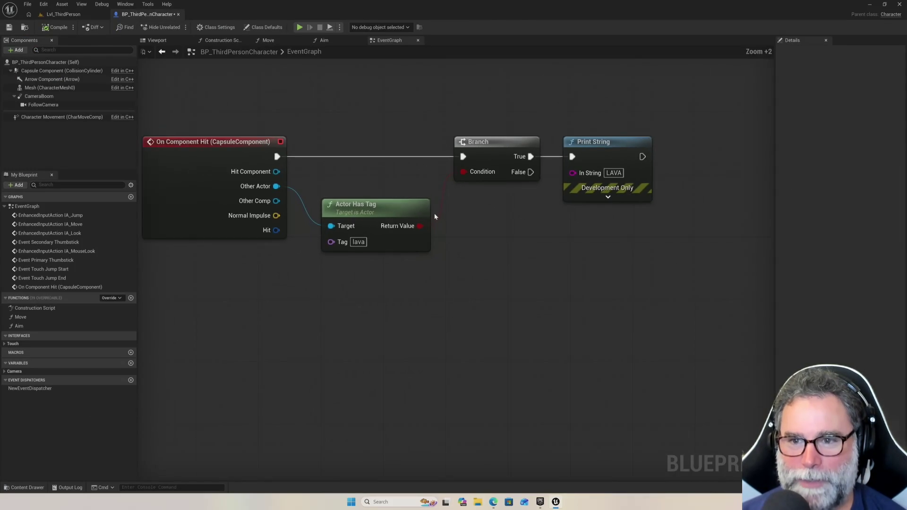
# From Print String's exec output, search nodes for 'death', 'ie', 'ea', then 'paus'
pyautogui.moveTo(600, 228)
pyautogui.mouseDown()
pyautogui.moveTo(464, 265)
pyautogui.moveTo(416, 267)
pyautogui.mouseUp()
pyautogui.moveTo(460, 197); pyautogui.dragTo(503, 203)
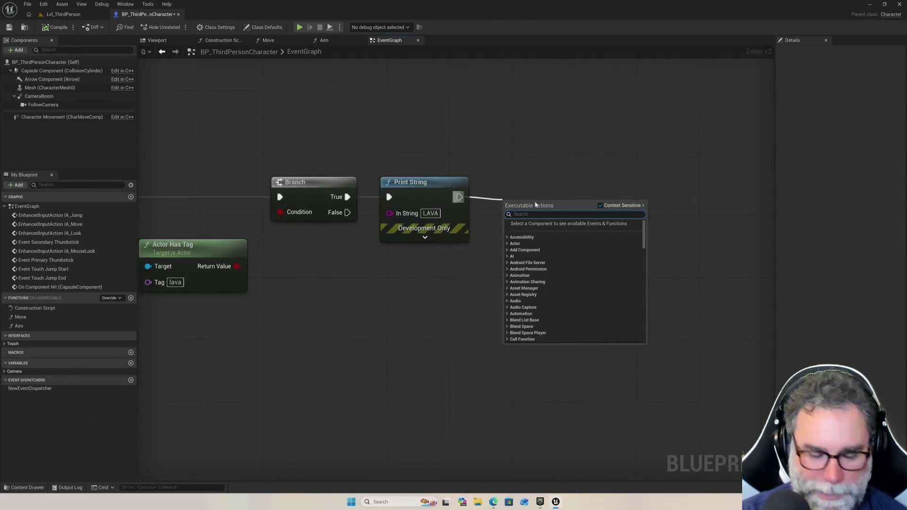
pyautogui.write('death')
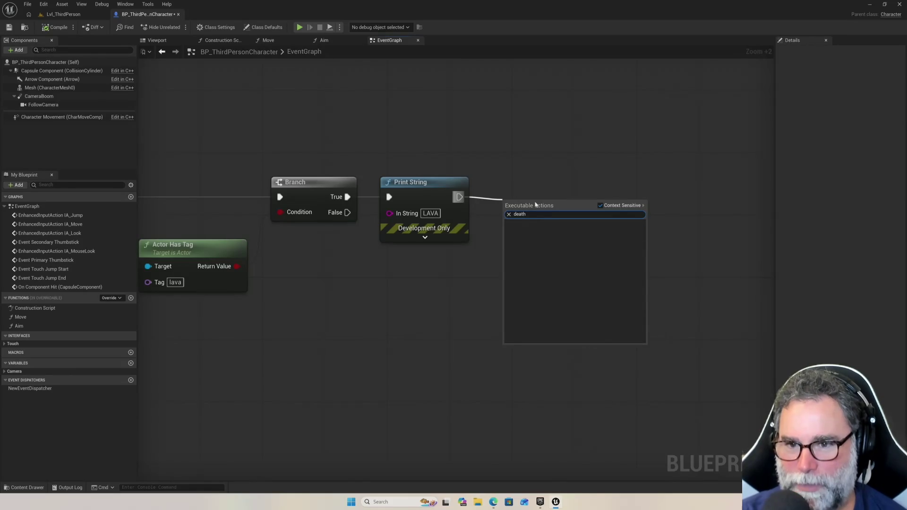
pyautogui.press('BackSpace')
pyautogui.press('BackSpace')
pyautogui.write('ie')
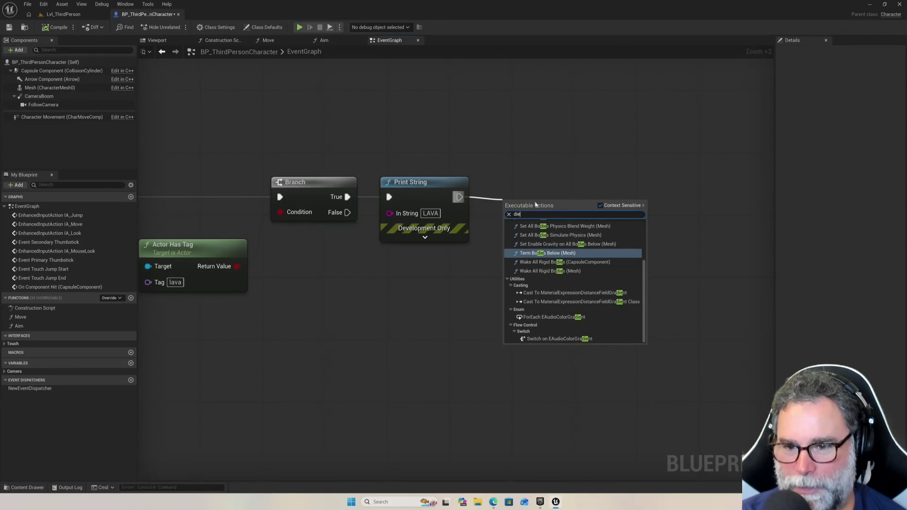
pyautogui.press('BackSpace')
pyautogui.press('BackSpace')
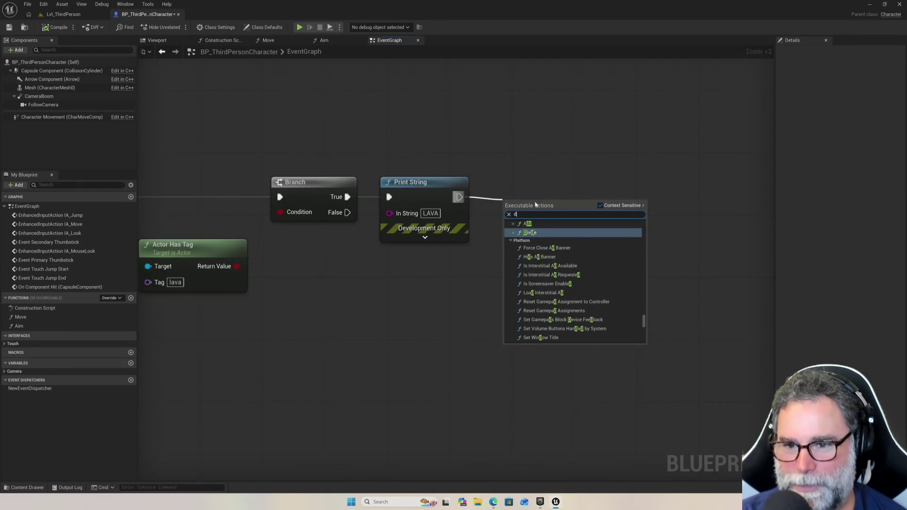
pyautogui.write('ea')
pyautogui.press('BackSpace')
pyautogui.press('BackSpace')
pyautogui.press('BackSpace')
pyautogui.write('paus')
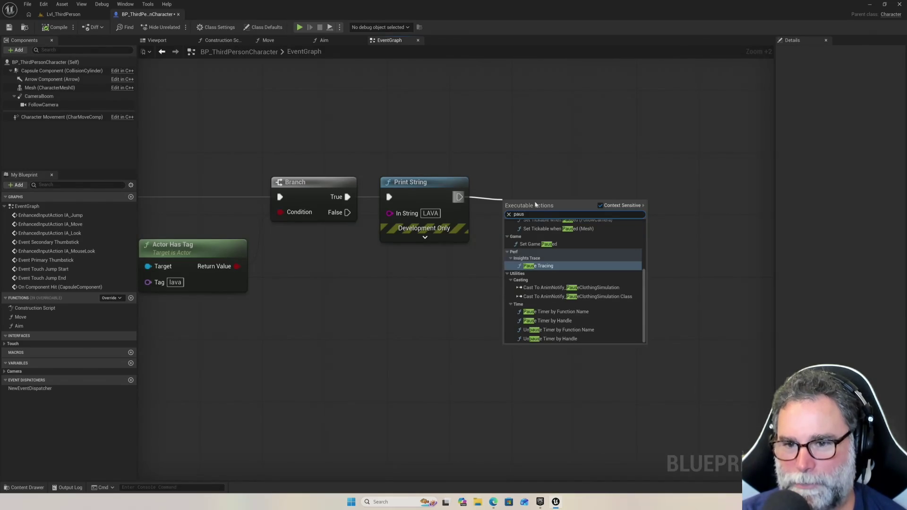
# Add Set Game Paused after Print String, align it, and tick Paused
pyautogui.click(550, 245)
pyautogui.moveTo(551, 206); pyautogui.dragTo(554, 183)
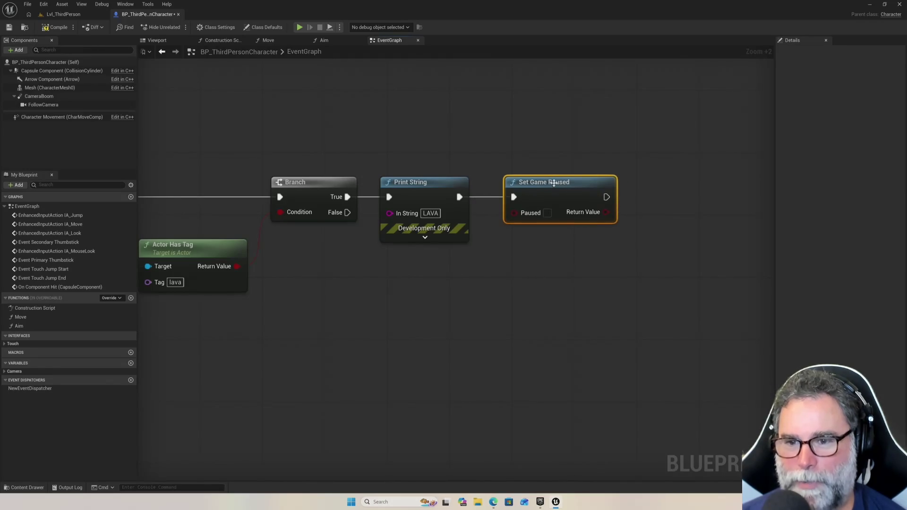
pyautogui.click(547, 213)
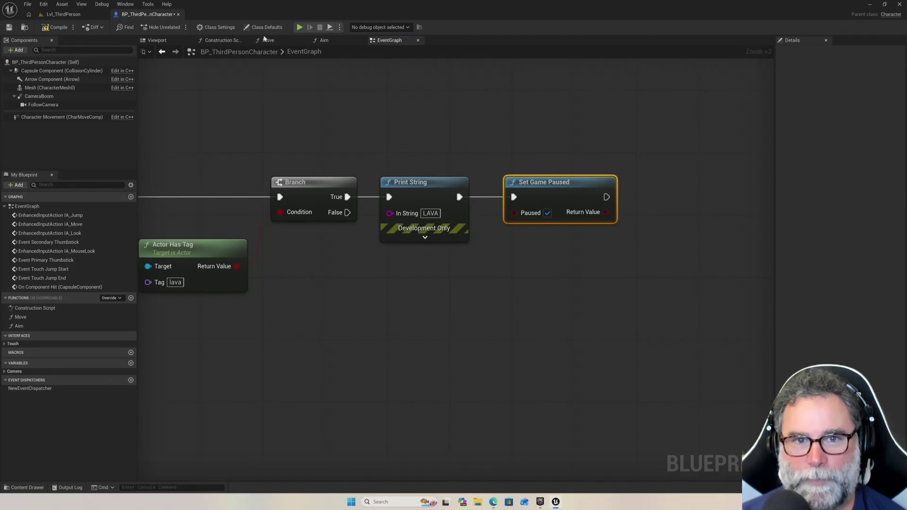
# Run a quick simulation, then play Lvl_ThirdPerson, jump around, and stop with Esc
pyautogui.click(300, 27)
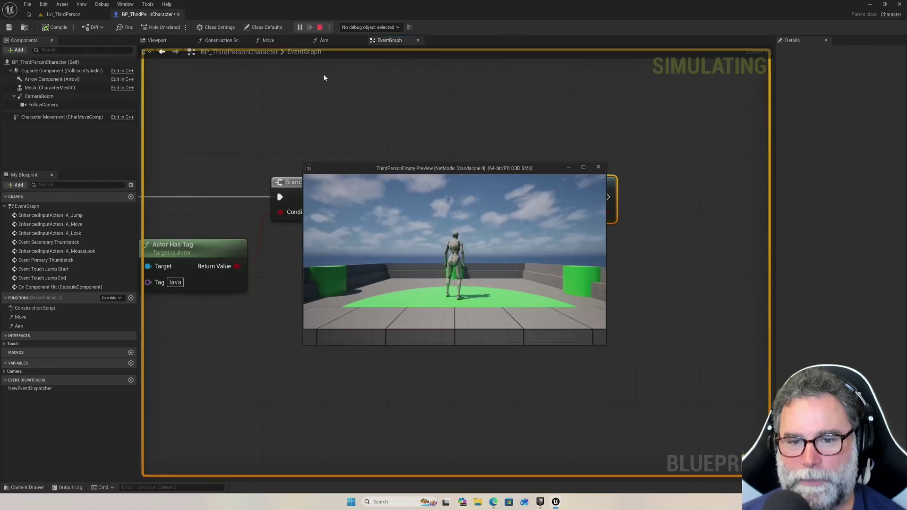
pyautogui.press('Escape')
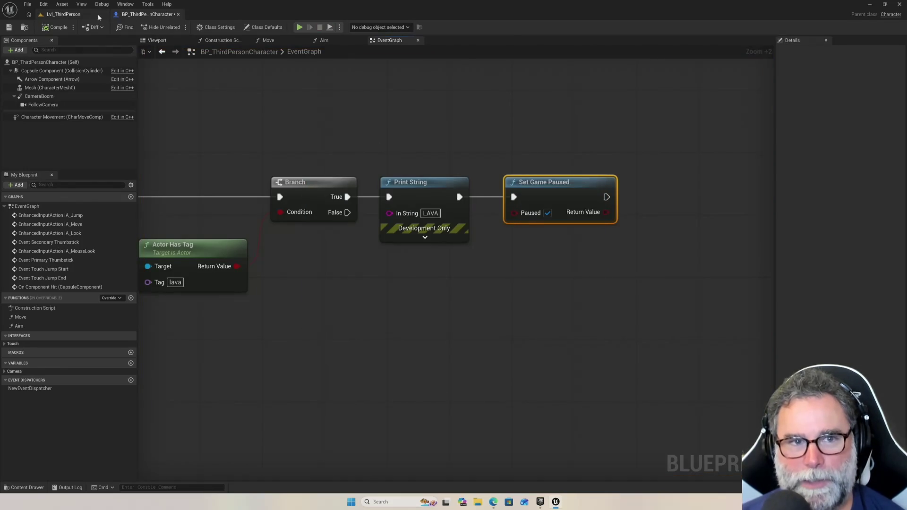
pyautogui.click(64, 14)
pyautogui.click(176, 27)
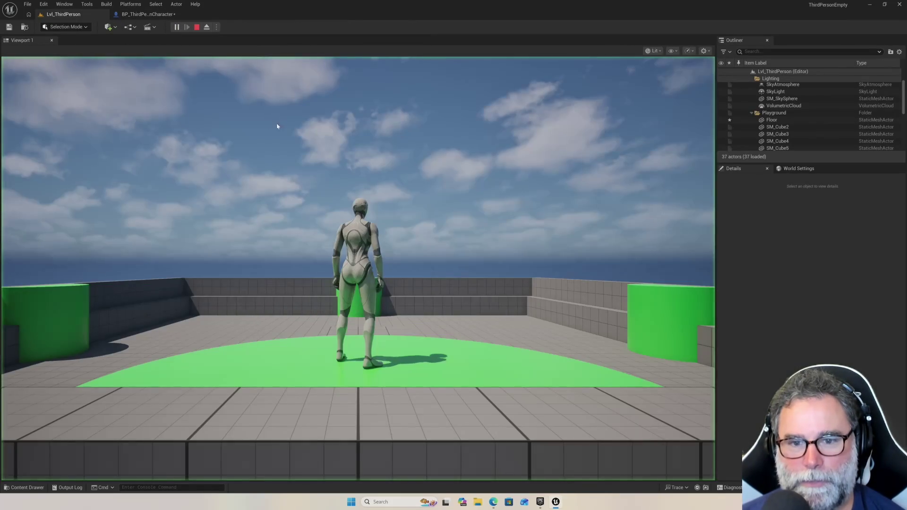
pyautogui.press('space')
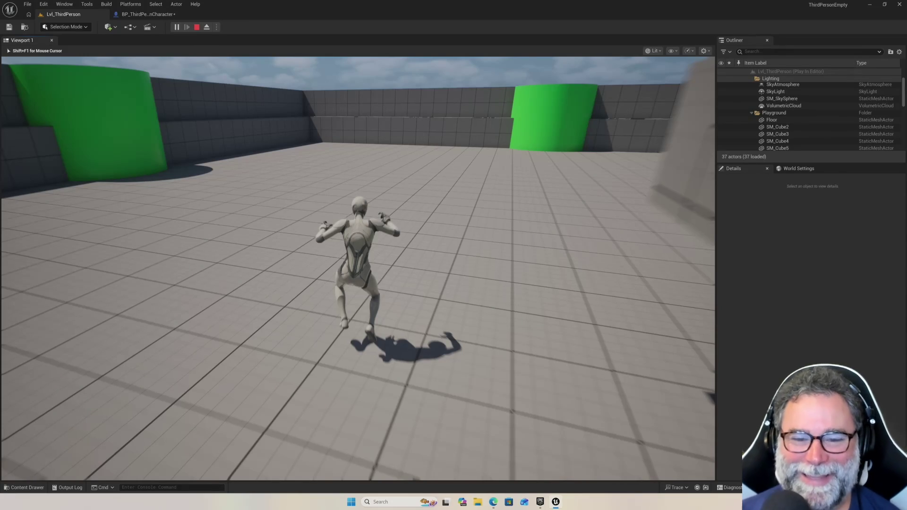
pyautogui.press('Escape')
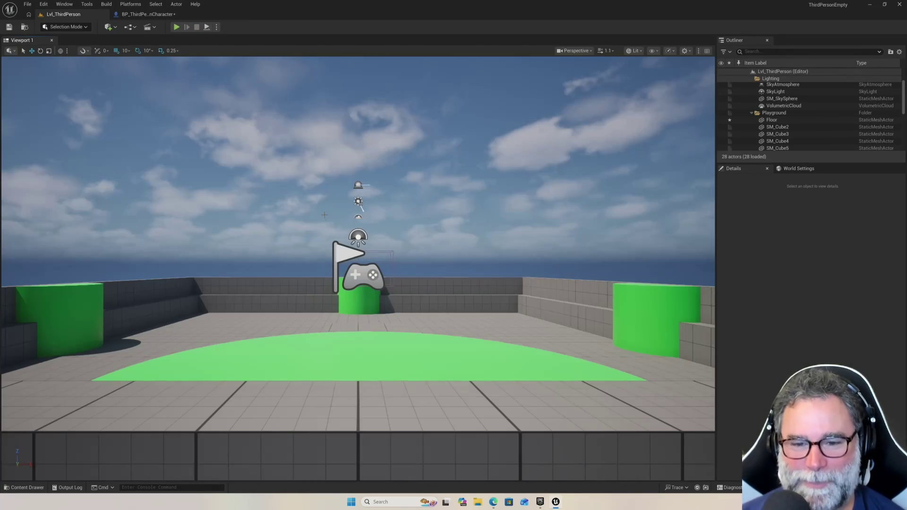
# Frame the On Component Hit, Print String and Set Game Paused nodes in BP_ThirdPersonCharacter's EventGraph
pyautogui.moveTo(378, 242); pyautogui.dragTo(419, 226)
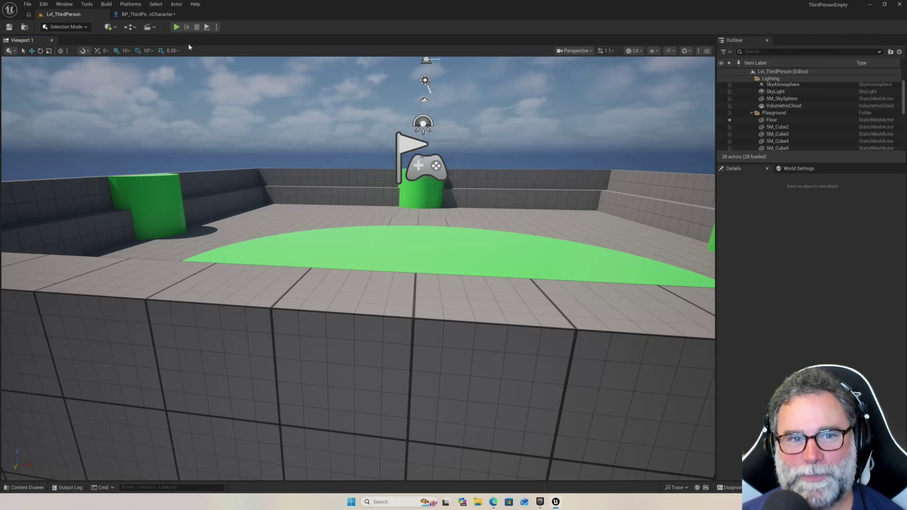
pyautogui.click(144, 15)
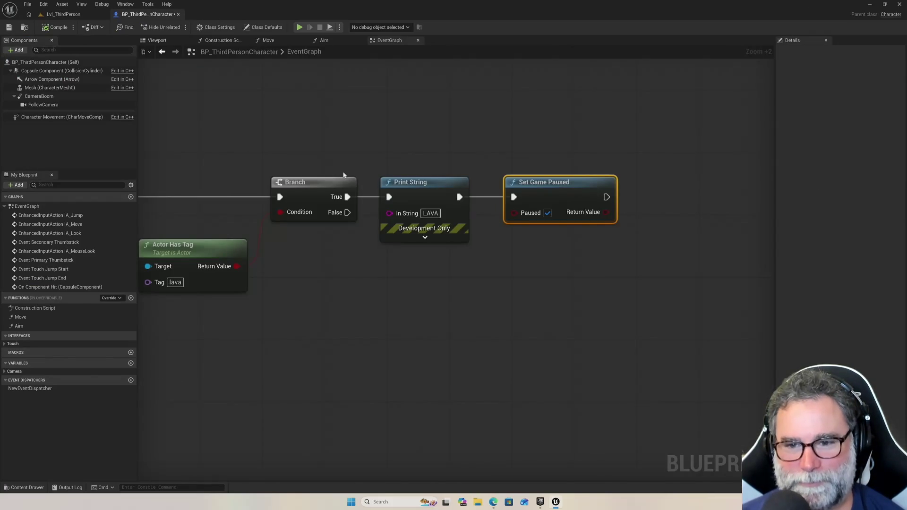
pyautogui.scroll(-6, 334, 184)
pyautogui.scroll(4, 326, 179)
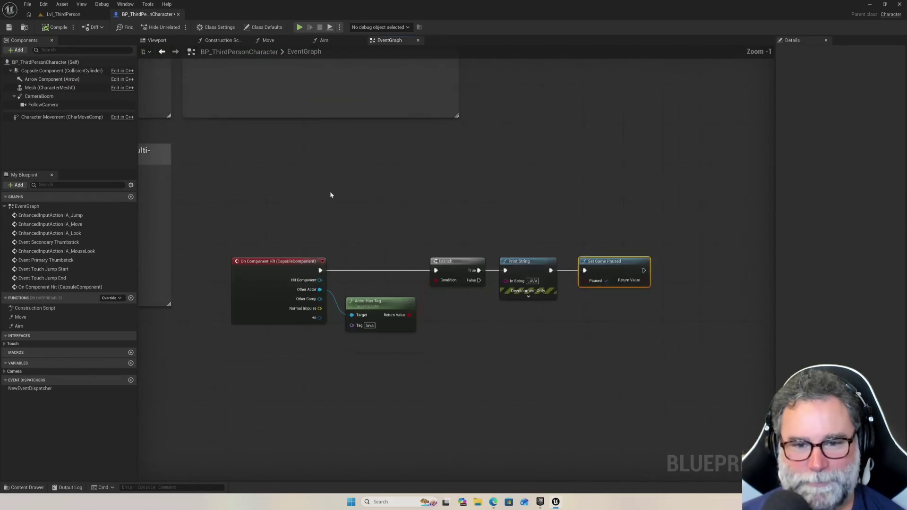
pyautogui.scroll(-2, 334, 206)
pyautogui.scroll(1, 335, 203)
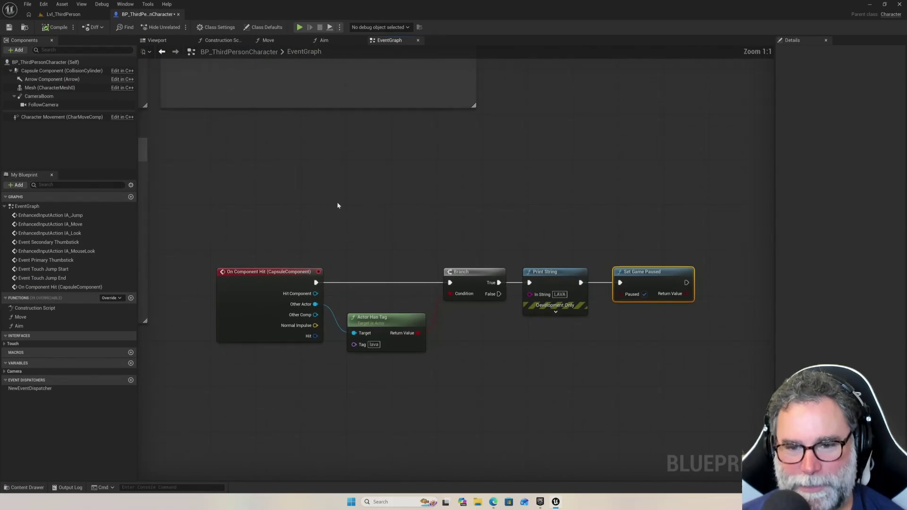
pyautogui.scroll(2, 344, 199)
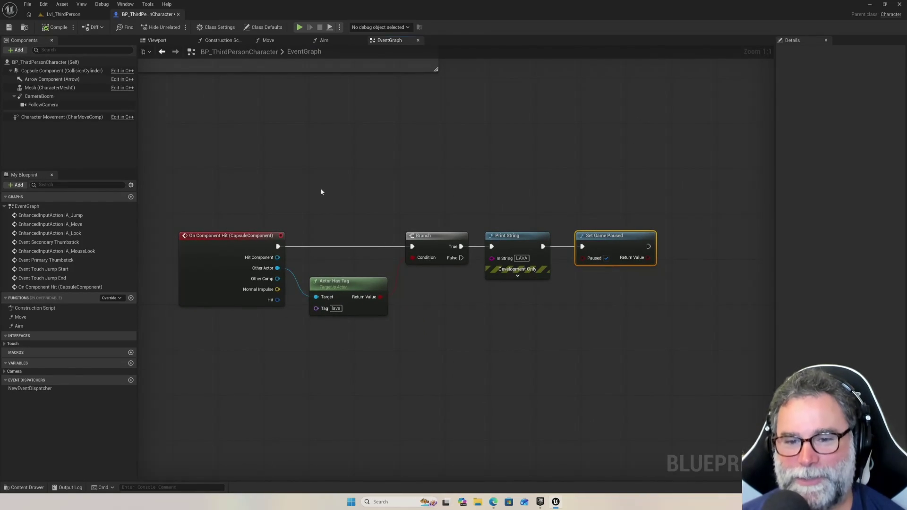
pyautogui.scroll(1, 321, 191)
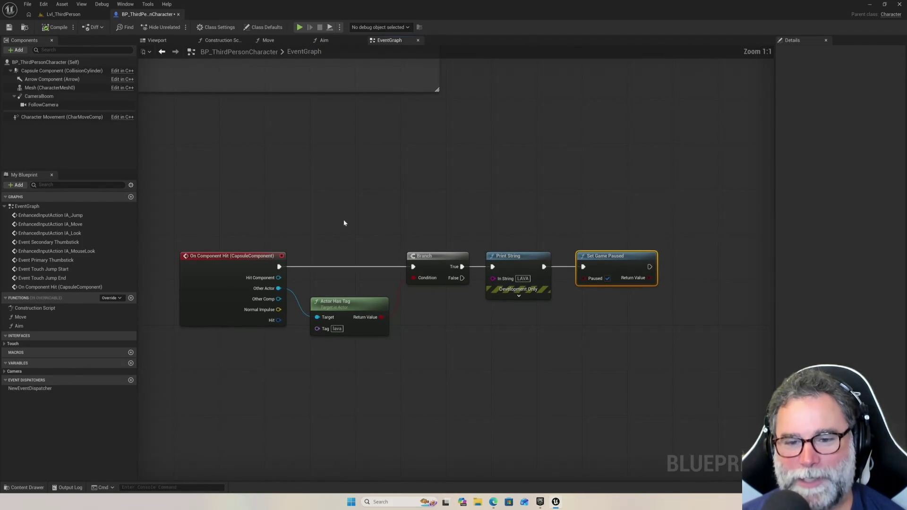
pyautogui.moveTo(428, 209)
pyautogui.mouseDown()
pyautogui.moveTo(385, 206)
pyautogui.moveTo(403, 206)
pyautogui.mouseUp()
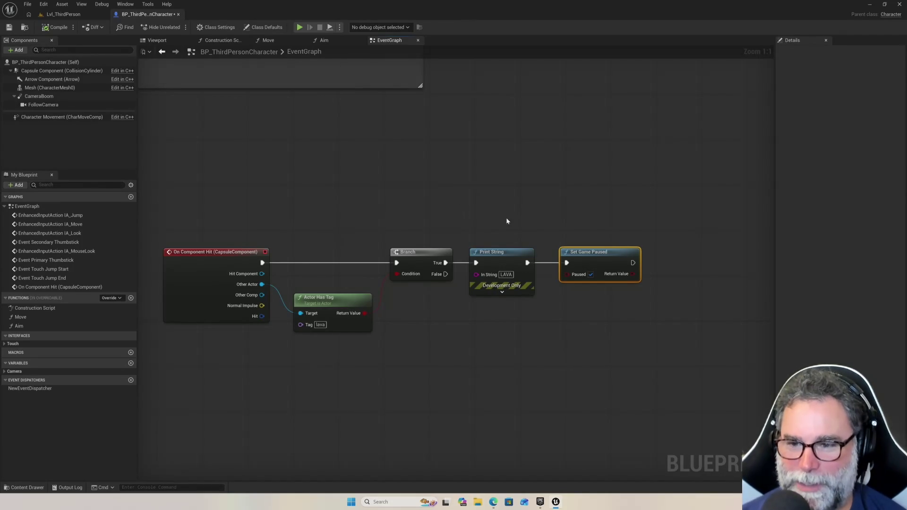
pyautogui.scroll(-3, 540, 245)
pyautogui.scroll(3, 539, 245)
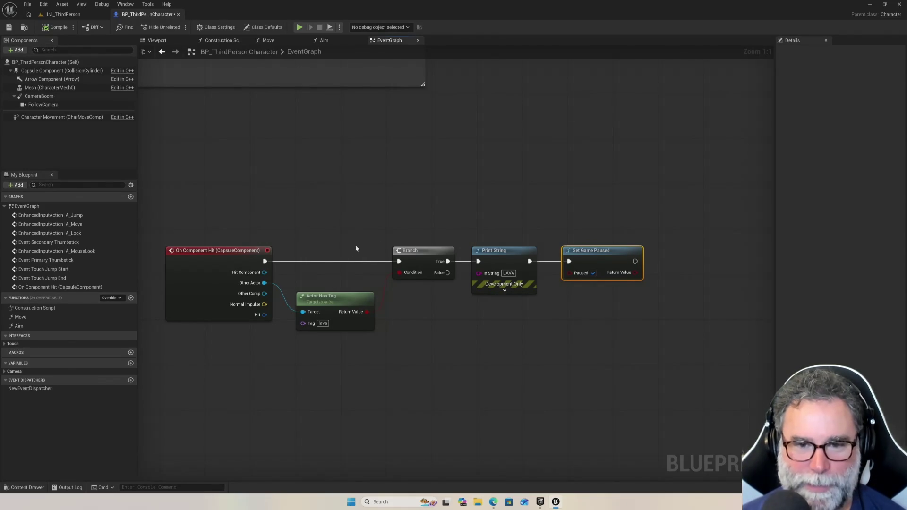
# Run a quick test play, then save the character Blueprint with Ctrl+S
pyautogui.click(299, 27)
pyautogui.press('Escape')
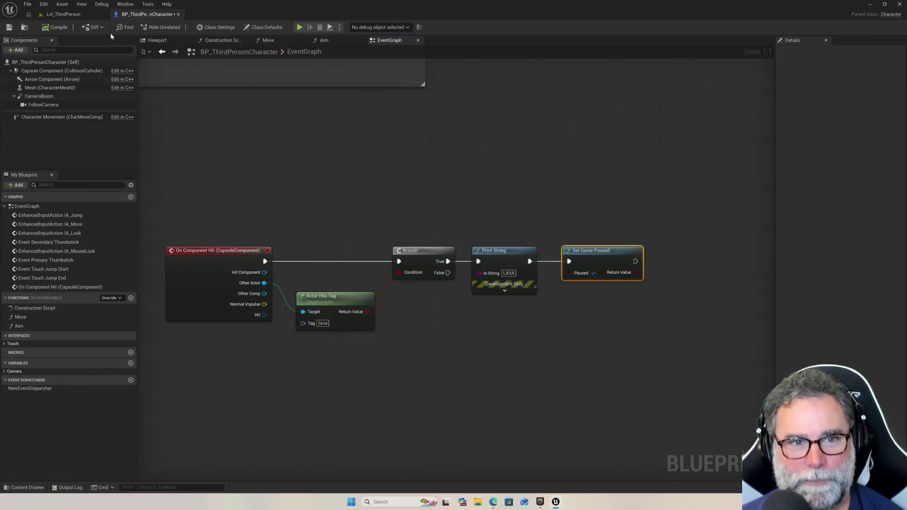
pyautogui.hotkey('ctrl', 's')
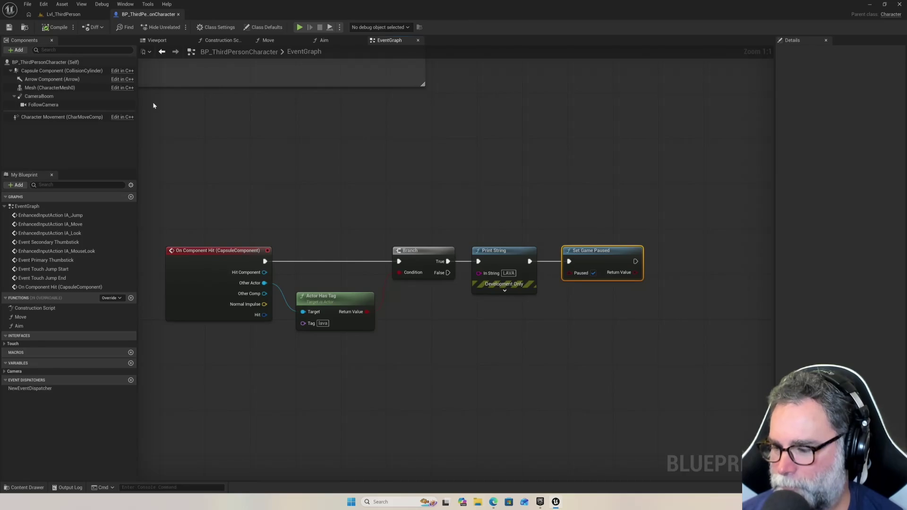
# Deselect the Set Game Paused node and start playing Lvl_ThirdPerson
pyautogui.click(331, 225)
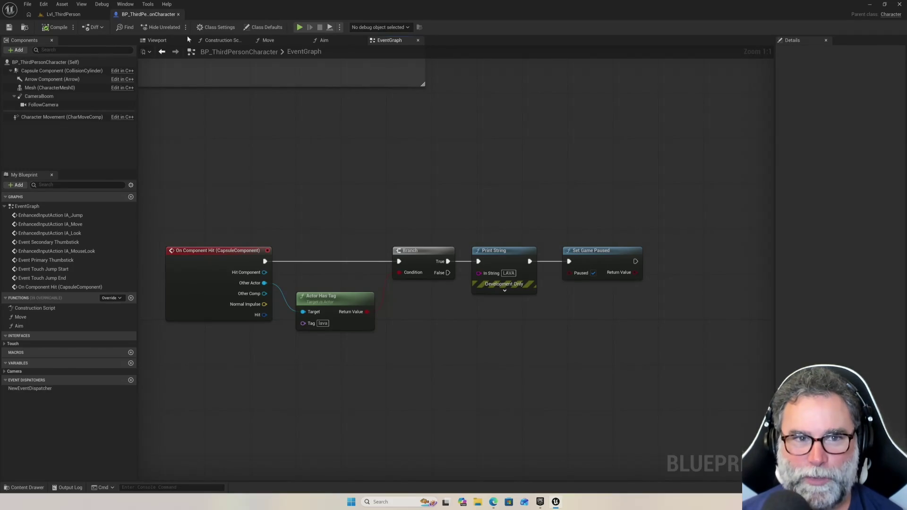
pyautogui.click(66, 14)
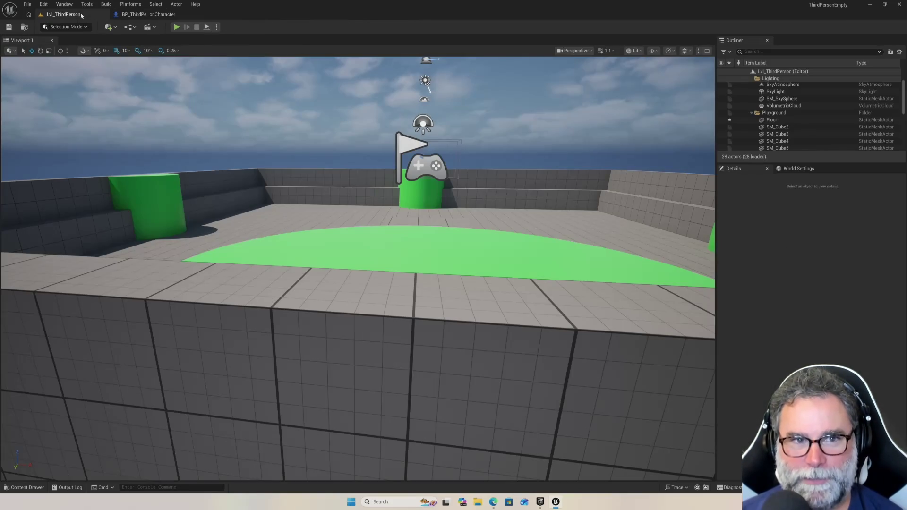
pyautogui.click(177, 27)
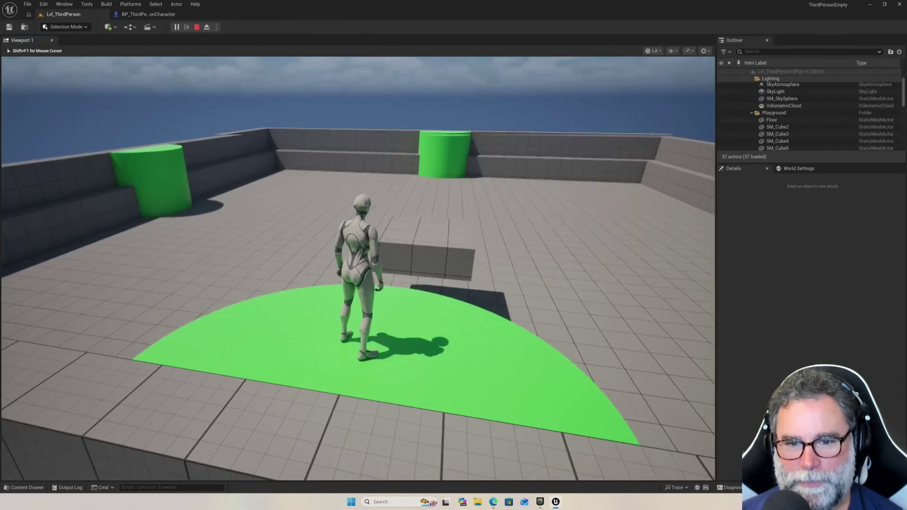
# Jump the character until it freezes, end play, and tilt the view toward the floor
pyautogui.press('space')
pyautogui.press('space')
pyautogui.press('space')
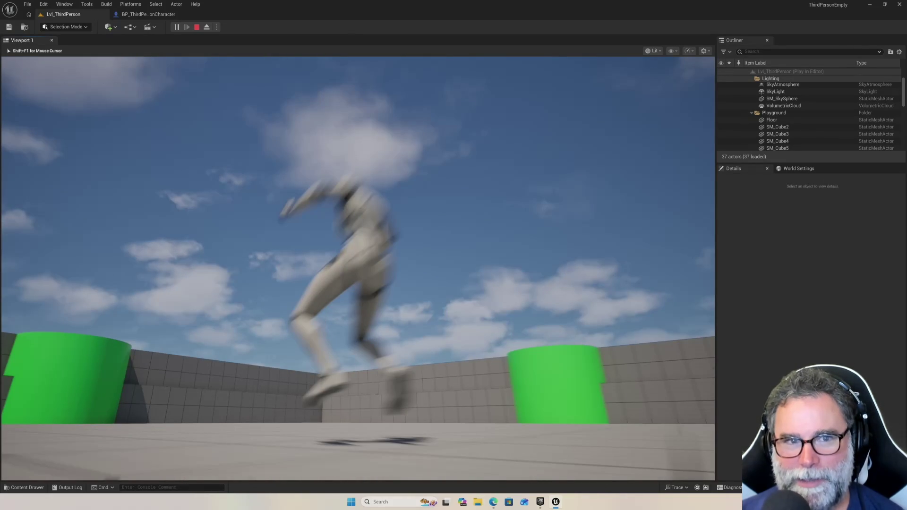
pyautogui.press('Escape')
pyautogui.moveTo(300, 187)
pyautogui.mouseDown()
pyautogui.moveTo(300, 218)
pyautogui.moveTo(300, 203)
pyautogui.mouseUp()
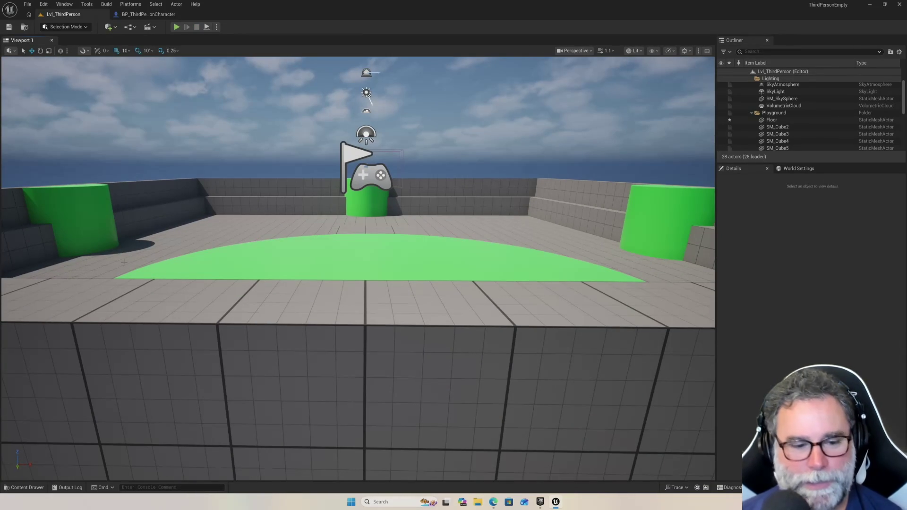
# Open the Content Drawer and search assets for 'death', 'die' and 'animation'
pyautogui.click(31, 487)
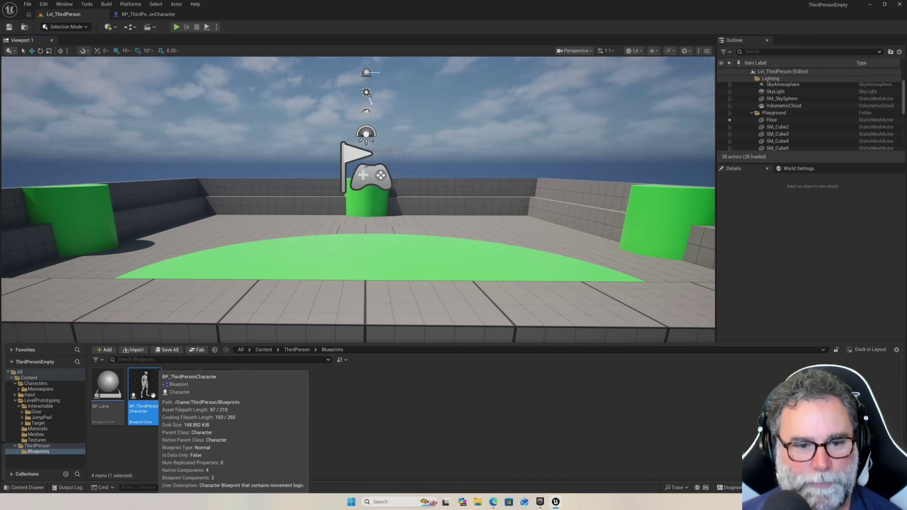
pyautogui.click(154, 360)
pyautogui.write('death')
pyautogui.press('BackSpace')
pyautogui.press('BackSpace')
pyautogui.press('BackSpace')
pyautogui.write('die')
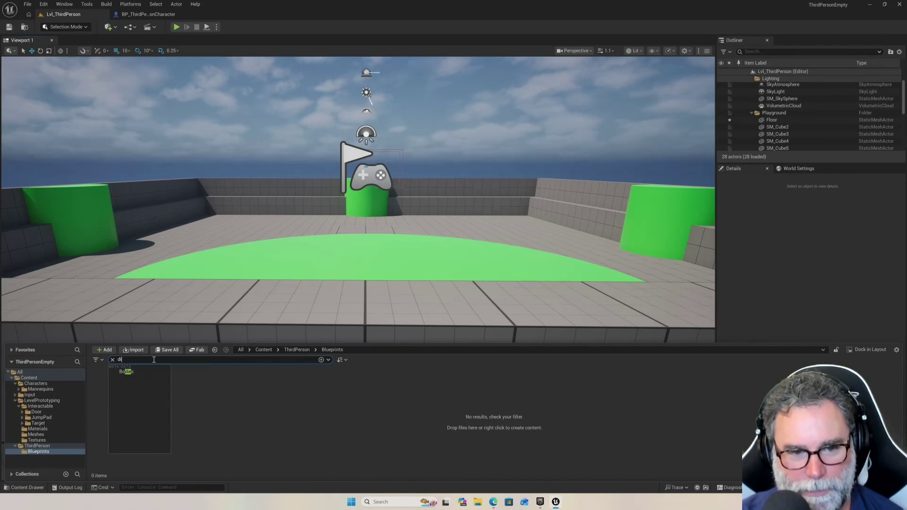
pyautogui.press('BackSpace')
pyautogui.press('BackSpace')
pyautogui.write('animation')
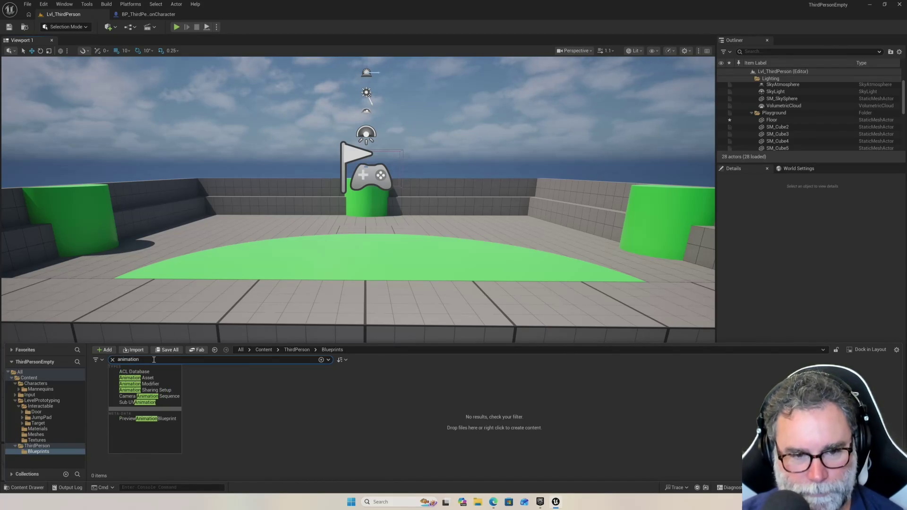
pyautogui.press('BackSpace')
pyautogui.press('BackSpace')
pyautogui.press('BackSpace')
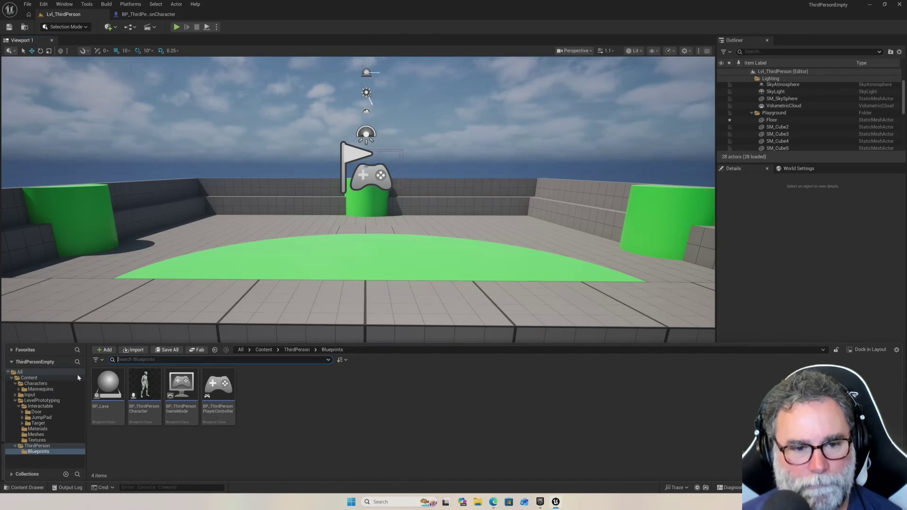
# Dock the Content Browser in the layout and open BP_ThirdPersonCharacter from ThirdPerson/Blueprints
pyautogui.click(118, 360)
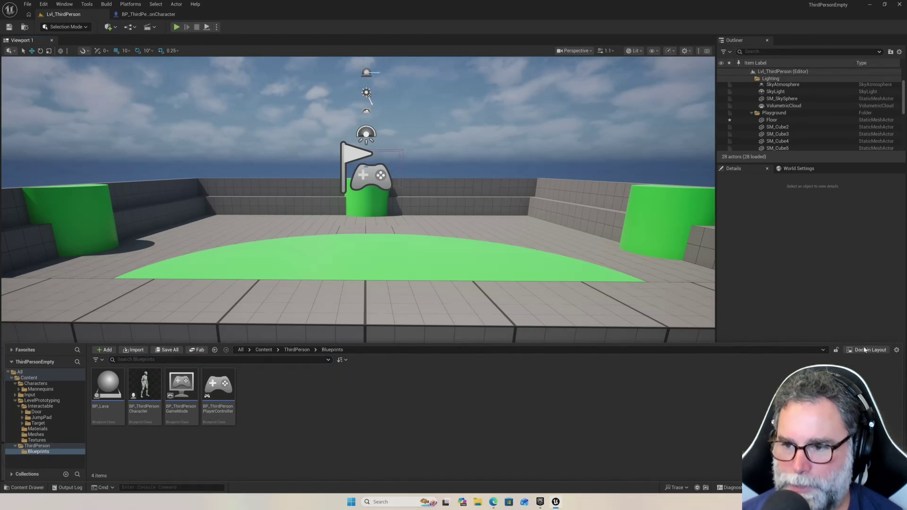
pyautogui.click(865, 351)
pyautogui.doubleClick(144, 119)
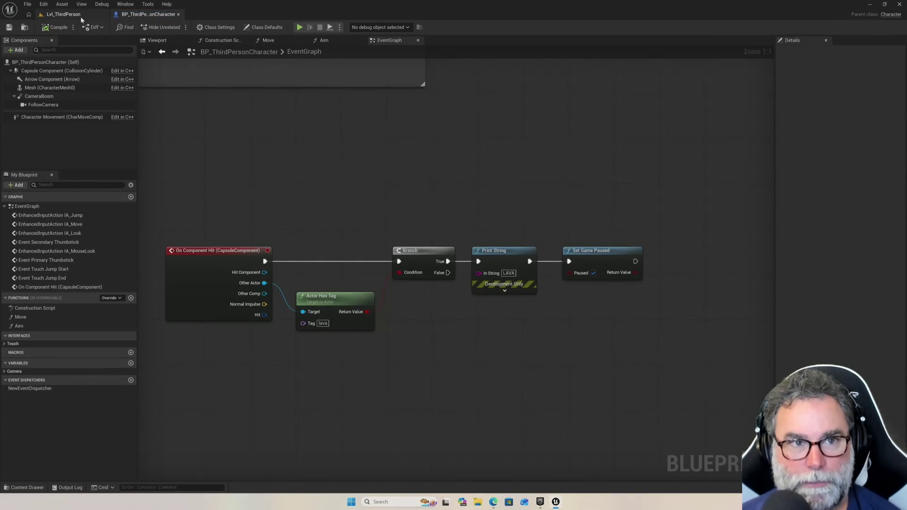
# In the level's Content Browser, browse the ThirdPerson Blueprints, LevelPrototyping and Input Actions folders
pyautogui.click(62, 15)
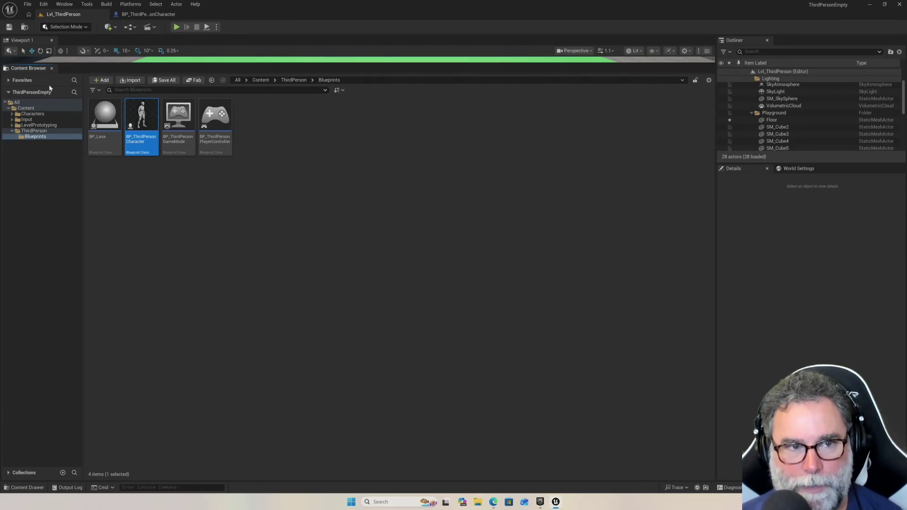
pyautogui.click(22, 103)
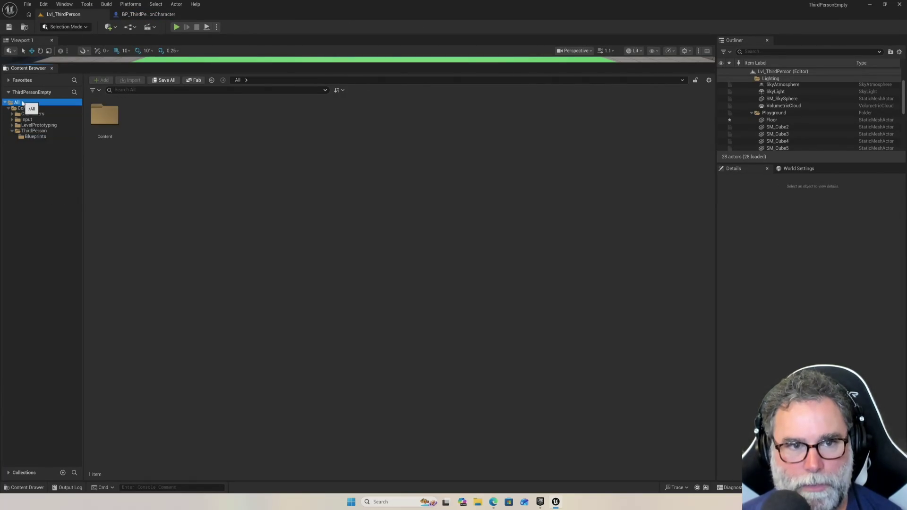
pyautogui.click(97, 116)
pyautogui.doubleClick(97, 116)
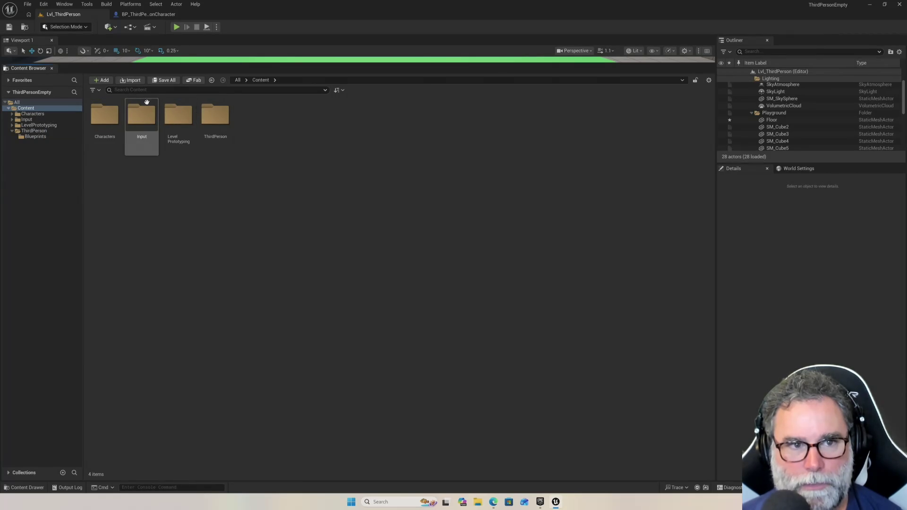
pyautogui.click(42, 131)
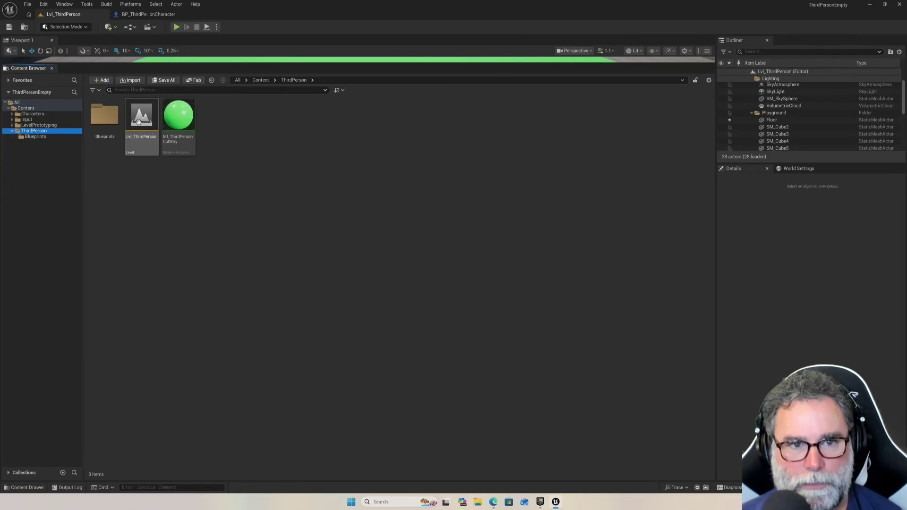
pyautogui.click(104, 119)
pyautogui.doubleClick(103, 120)
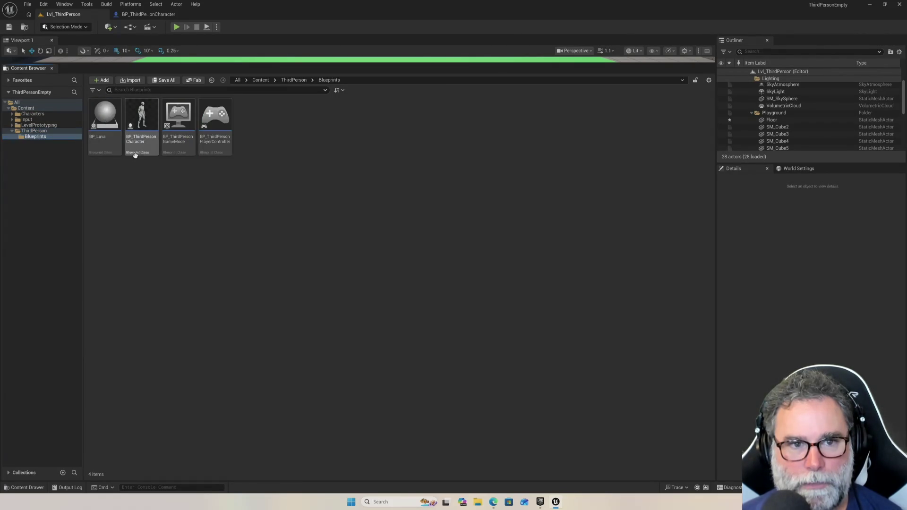
pyautogui.click(146, 129)
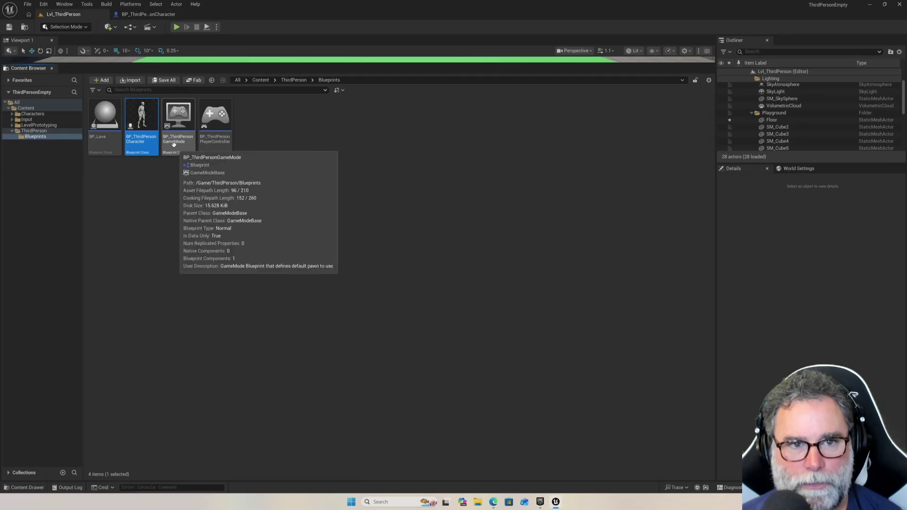
pyautogui.click(37, 126)
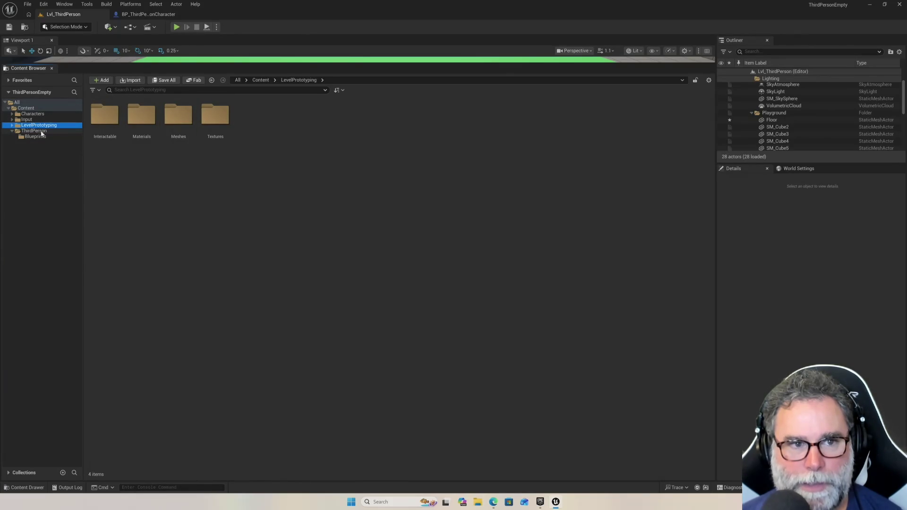
pyautogui.click(38, 121)
pyautogui.doubleClick(113, 120)
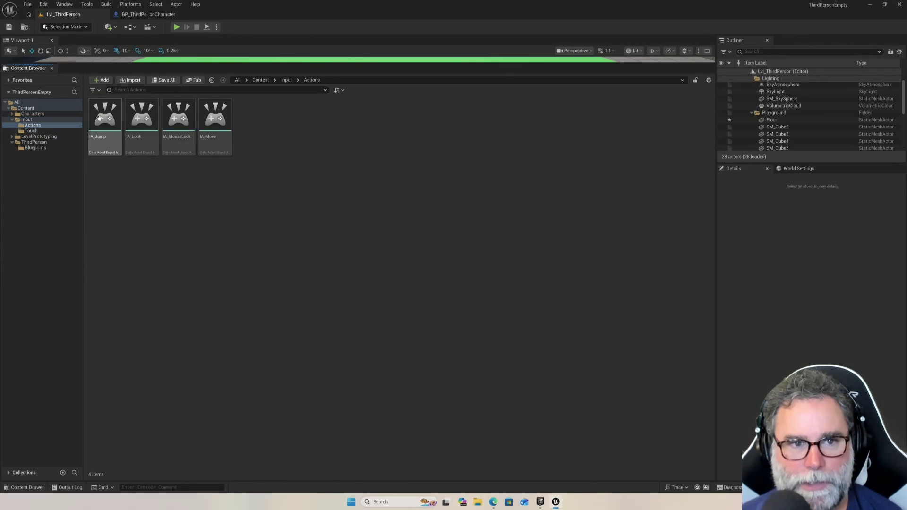
# Open Characters/Mannequins/Anims/Death to find the MM_Death animations, then return to the EventGraph
pyautogui.click(28, 109)
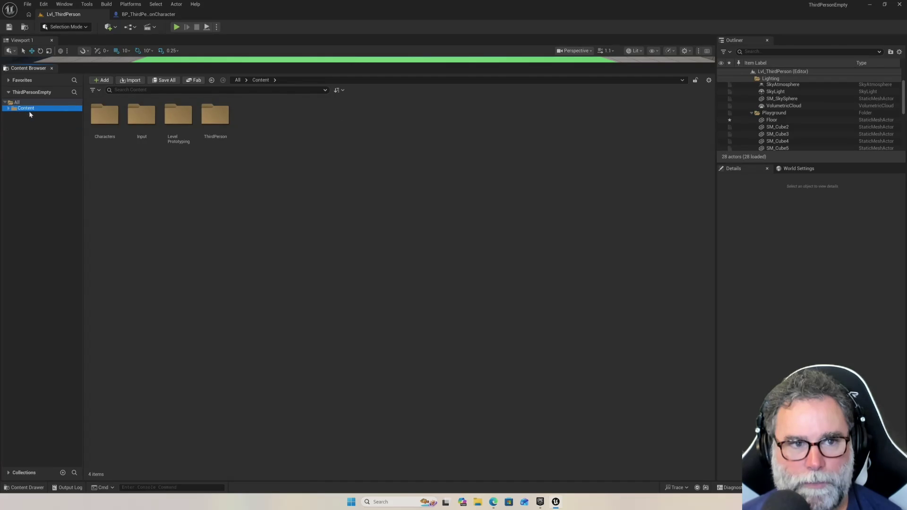
pyautogui.click(30, 114)
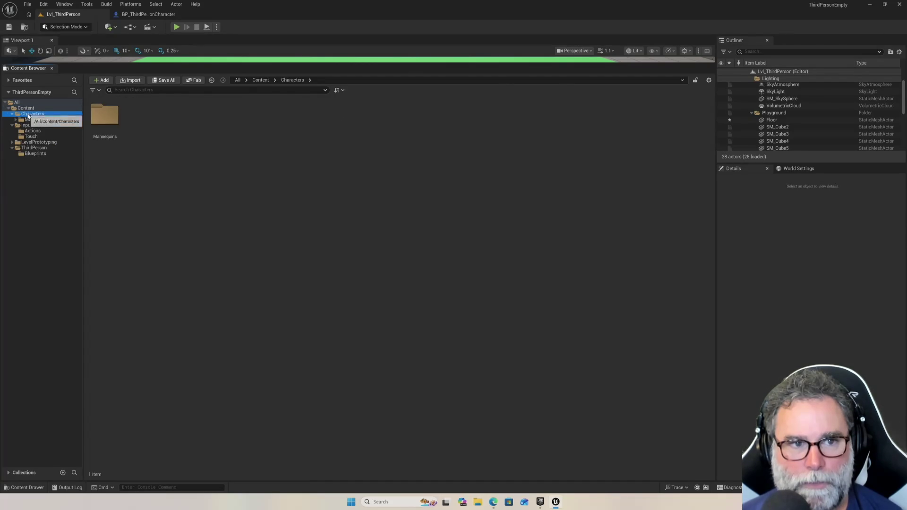
pyautogui.click(38, 119)
pyautogui.click(38, 126)
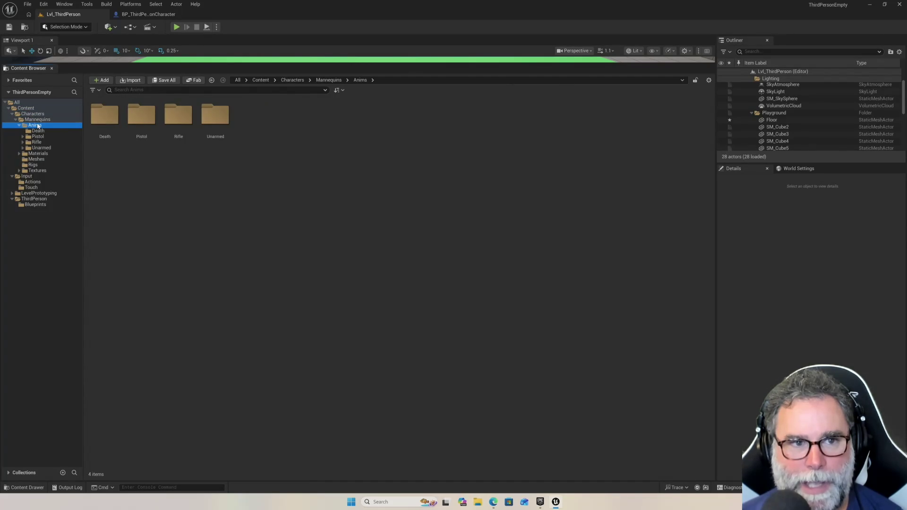
pyautogui.doubleClick(104, 116)
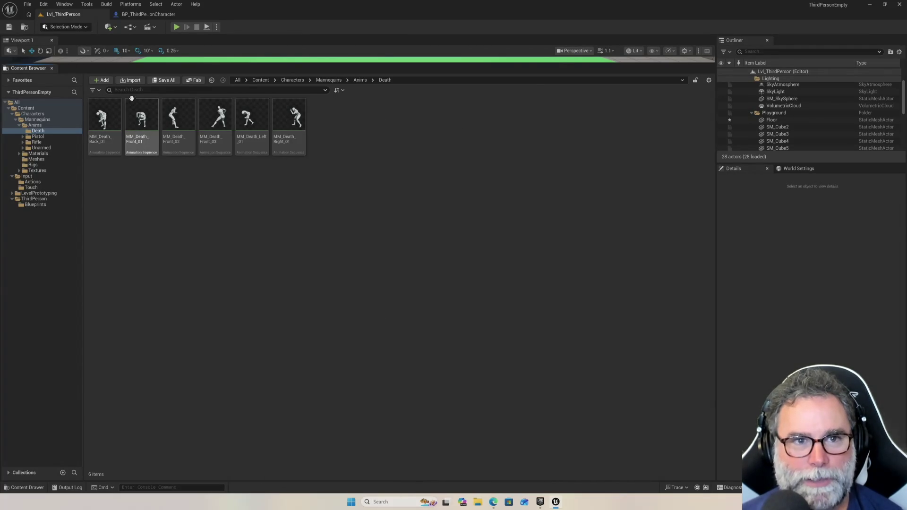
pyautogui.click(147, 14)
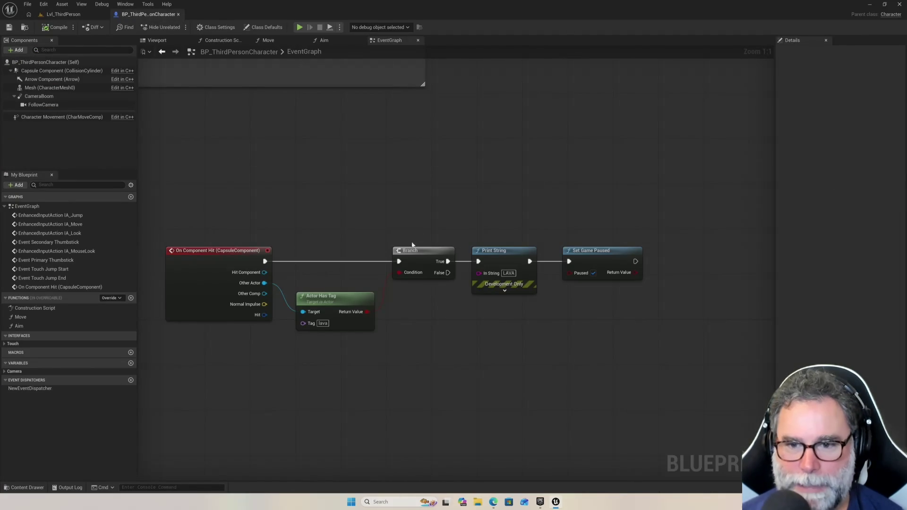
# Delete Set Game Paused, search from Print String for 'trigger animation sequenc', then go to Lvl_ThirdPerson
pyautogui.moveTo(591, 251); pyautogui.dragTo(618, 216)
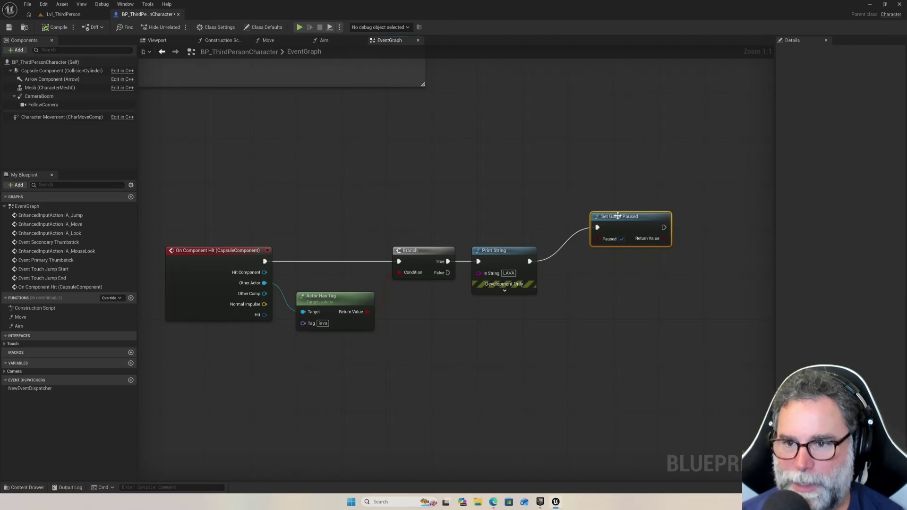
pyautogui.press('Delete')
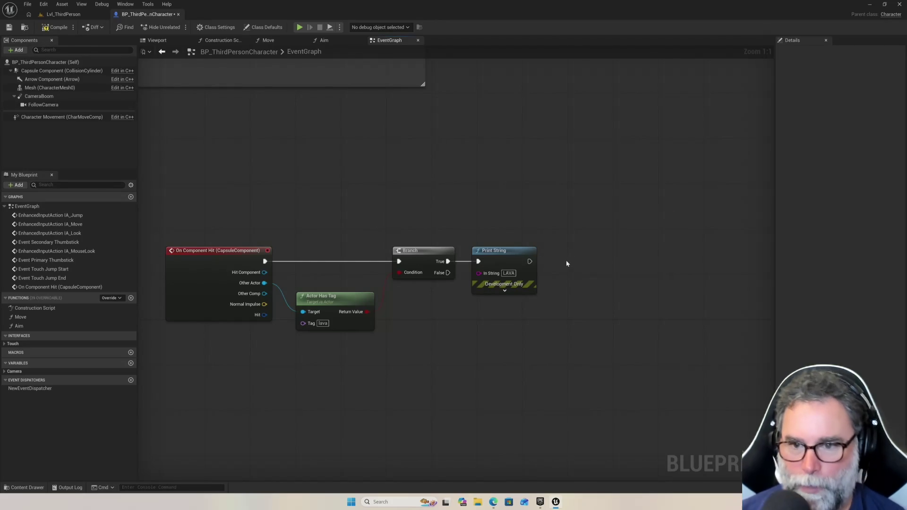
pyautogui.moveTo(530, 261); pyautogui.dragTo(588, 259)
pyautogui.write('trigger')
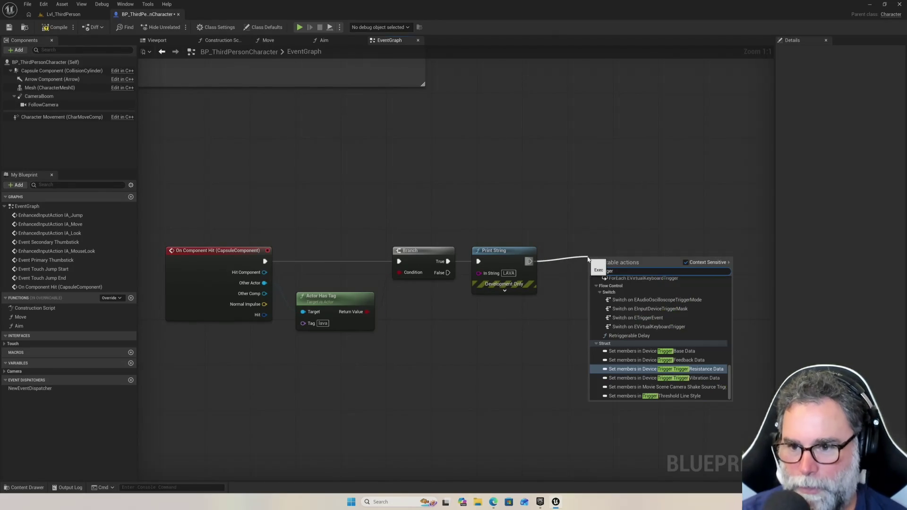
pyautogui.write(' animation sequenc')
pyautogui.press('BackSpace')
pyautogui.press('BackSpace')
pyautogui.press('BackSpace')
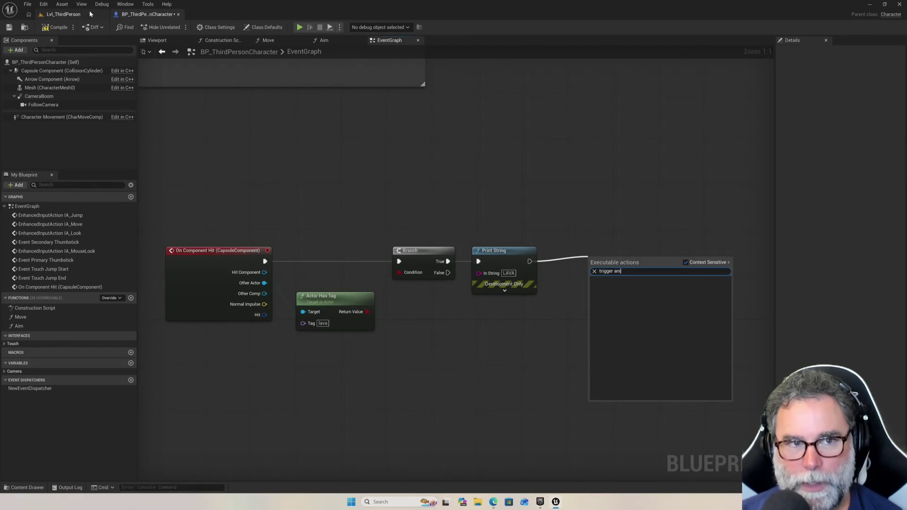
pyautogui.click(64, 14)
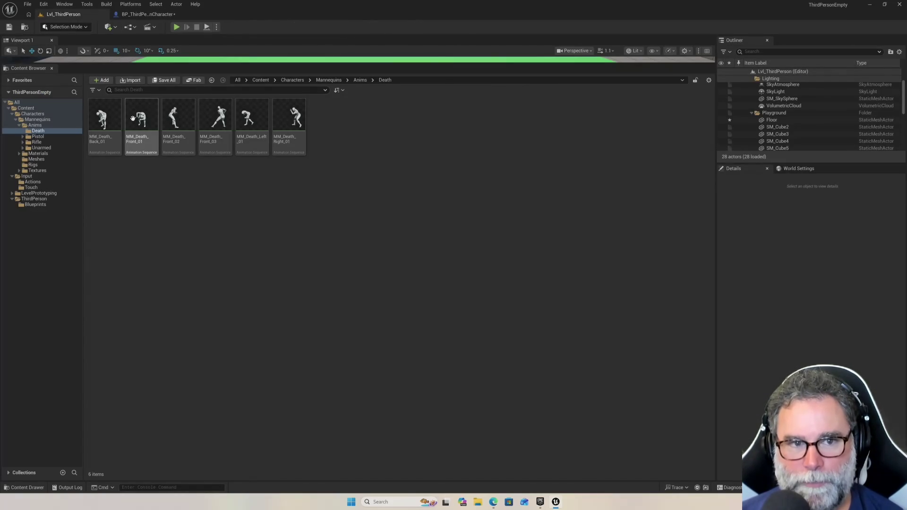
pyautogui.moveTo(118, 128)
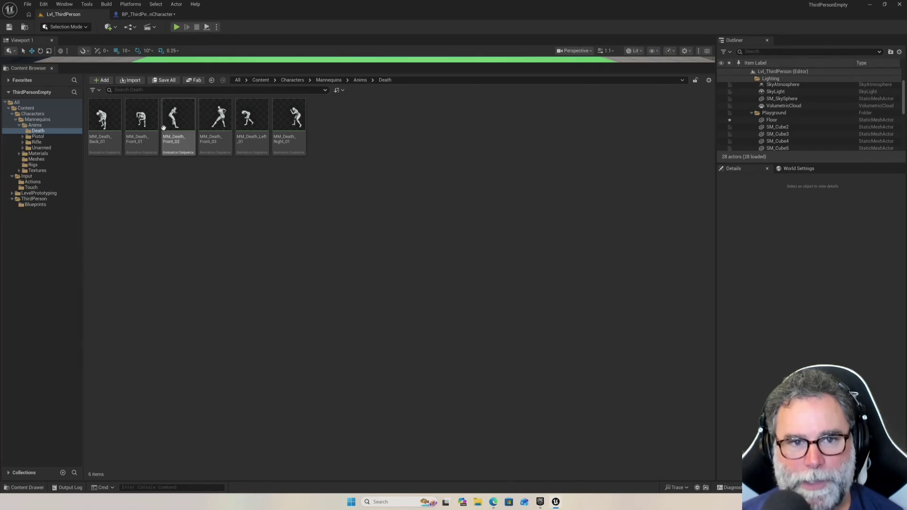
pyautogui.moveTo(182, 126)
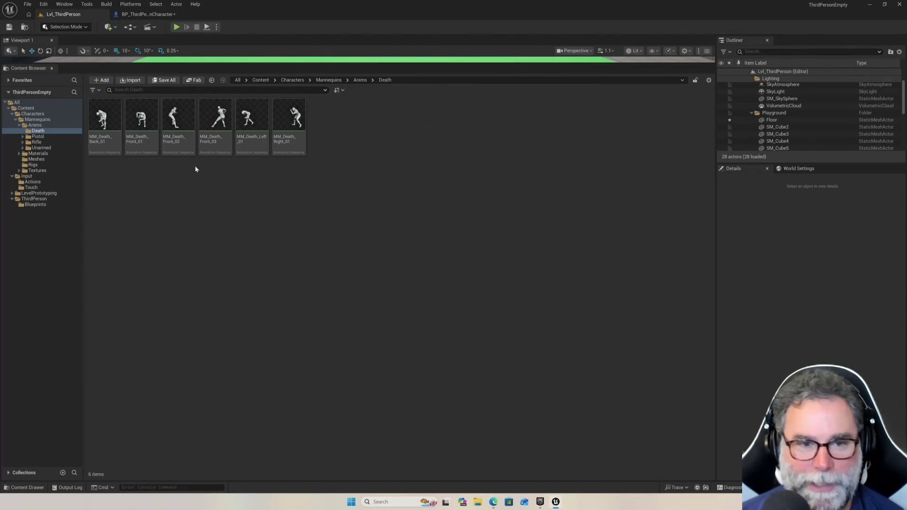
pyautogui.click(101, 121)
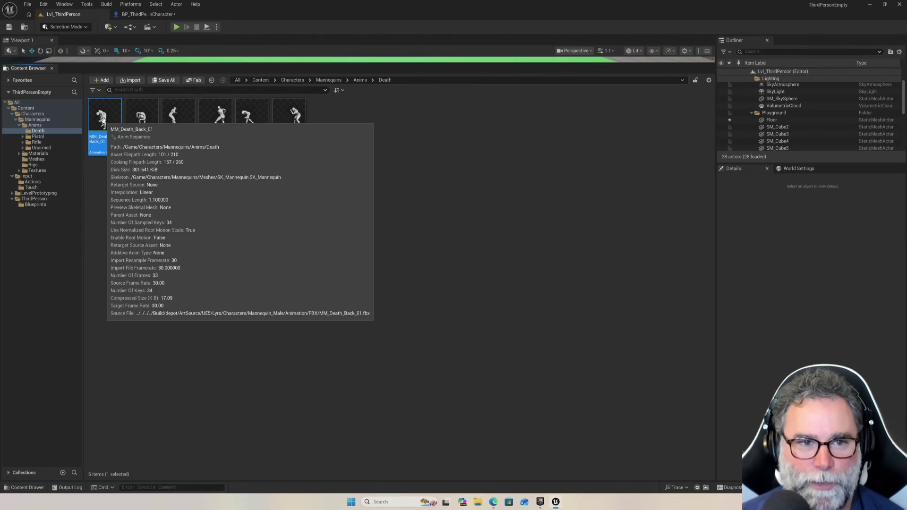
pyautogui.doubleClick(104, 117)
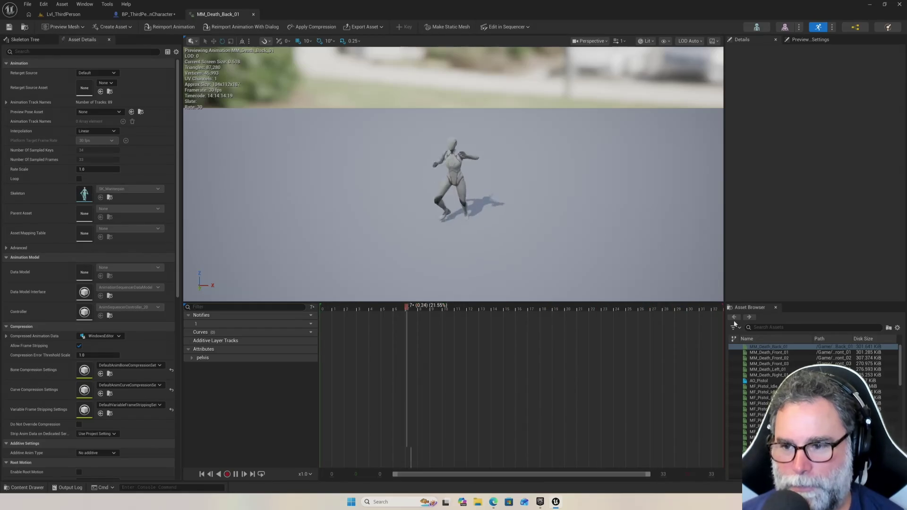
# Preview MM_Death_Front_01 and MM_Death_Right_01, then return to the character's EventGraph
pyautogui.click(762, 353)
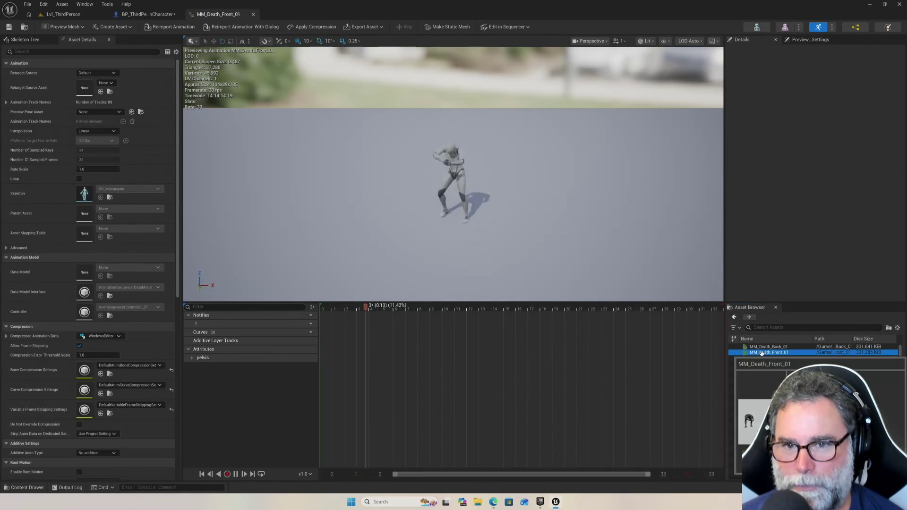
pyautogui.click(776, 375)
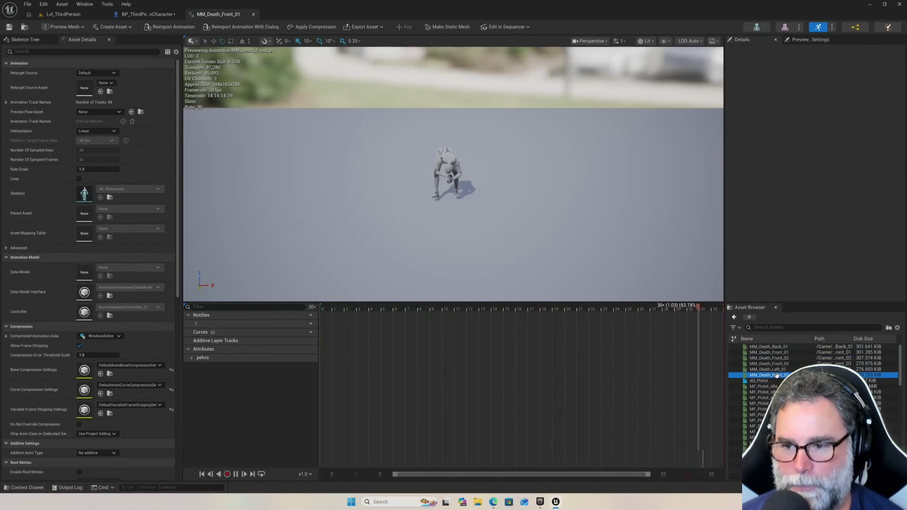
pyautogui.scroll(-4, 777, 375)
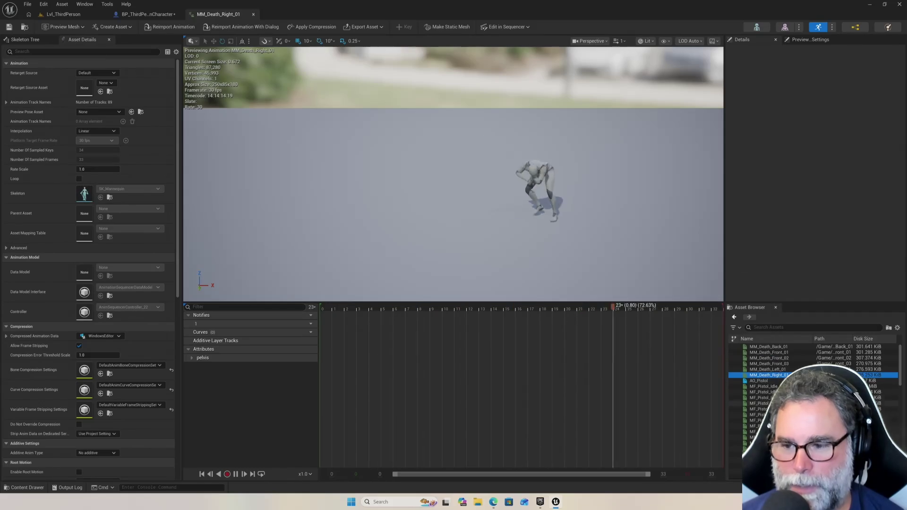
pyautogui.scroll(-5, 777, 375)
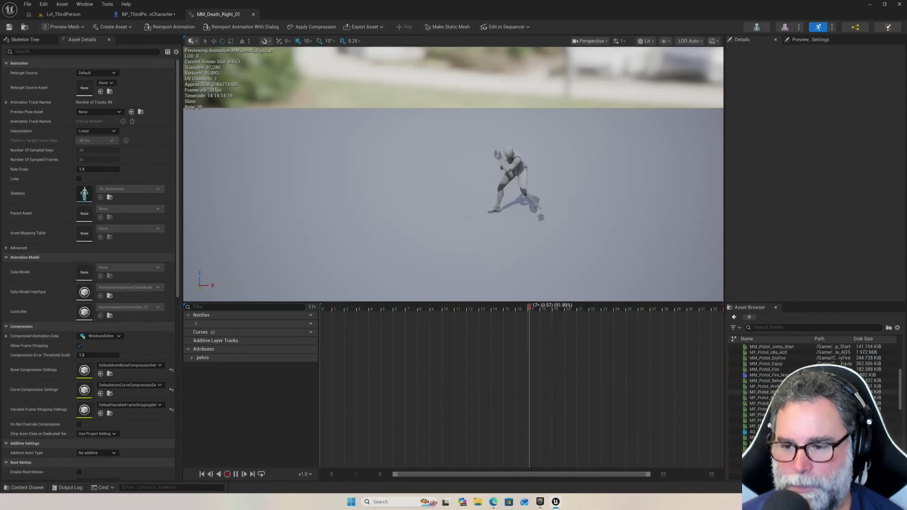
pyautogui.scroll(4, 777, 375)
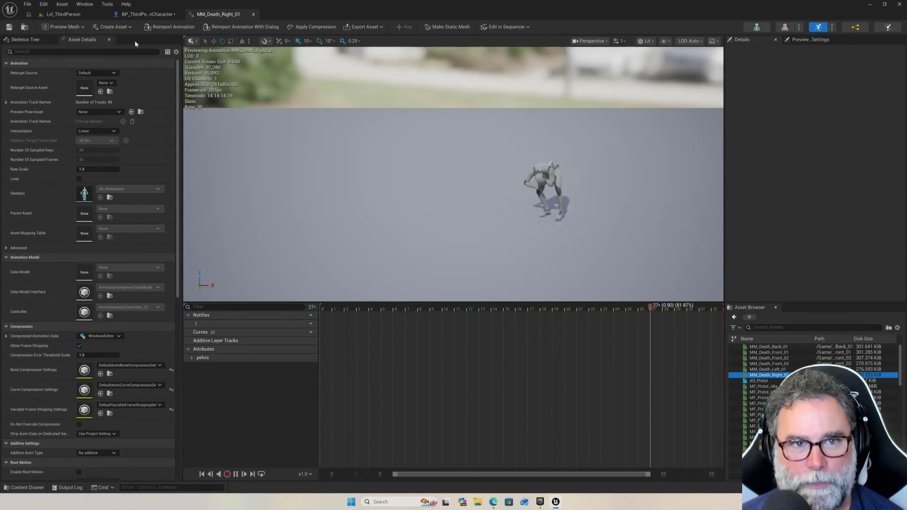
pyautogui.click(136, 14)
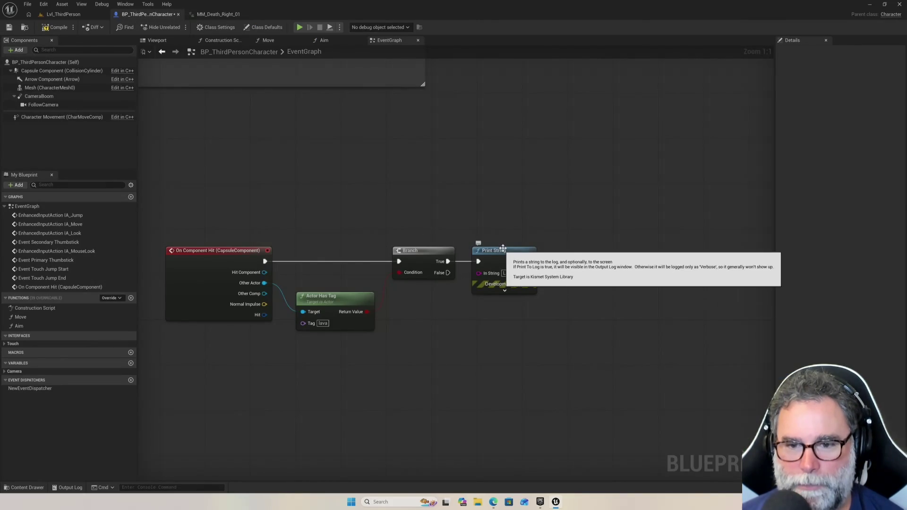
# Add a Play Animation node on the Mesh after Print String
pyautogui.moveTo(530, 262); pyautogui.dragTo(566, 260)
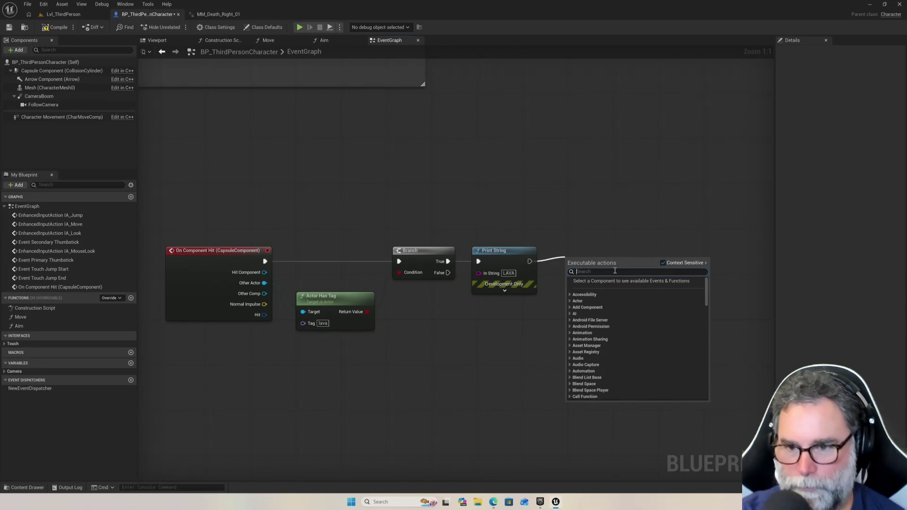
pyautogui.write('anima')
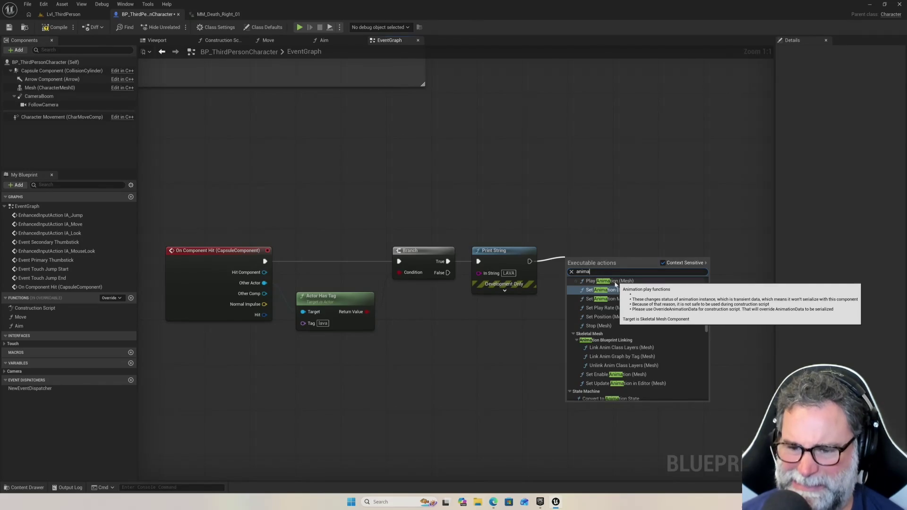
pyautogui.click(612, 281)
pyautogui.moveTo(605, 285)
pyautogui.mouseDown()
pyautogui.moveTo(638, 247)
pyautogui.moveTo(648, 218)
pyautogui.mouseUp()
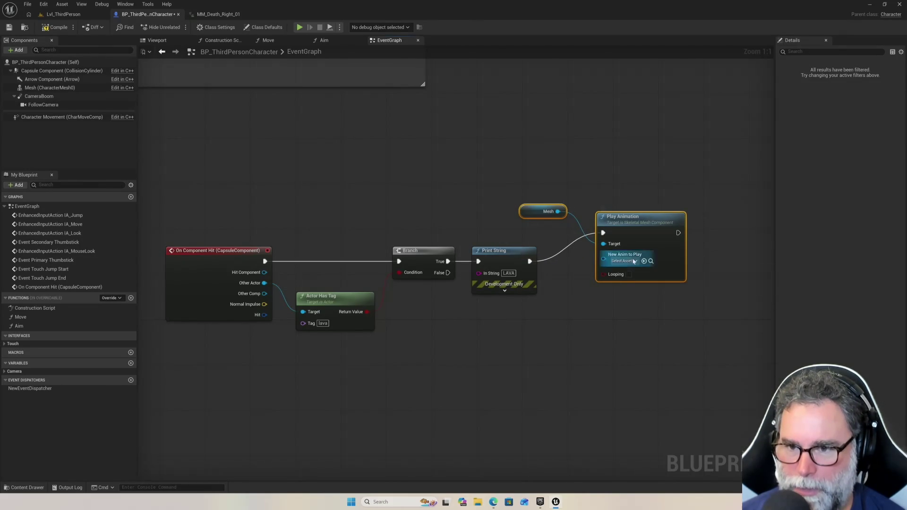
# Set New Anim to Play to an MM_Death_Front animation, compile, and return to Lvl_ThirdPerson
pyautogui.click(636, 260)
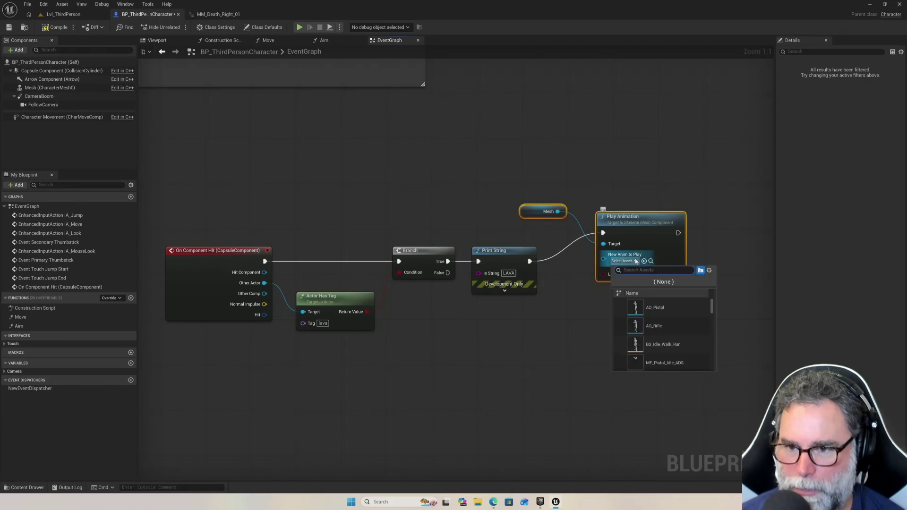
pyautogui.scroll(-3, 664, 325)
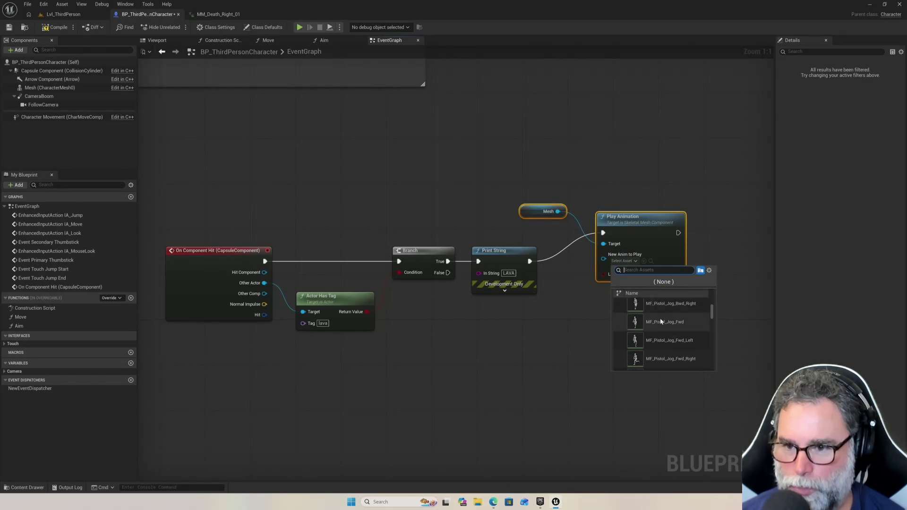
pyautogui.write('dea')
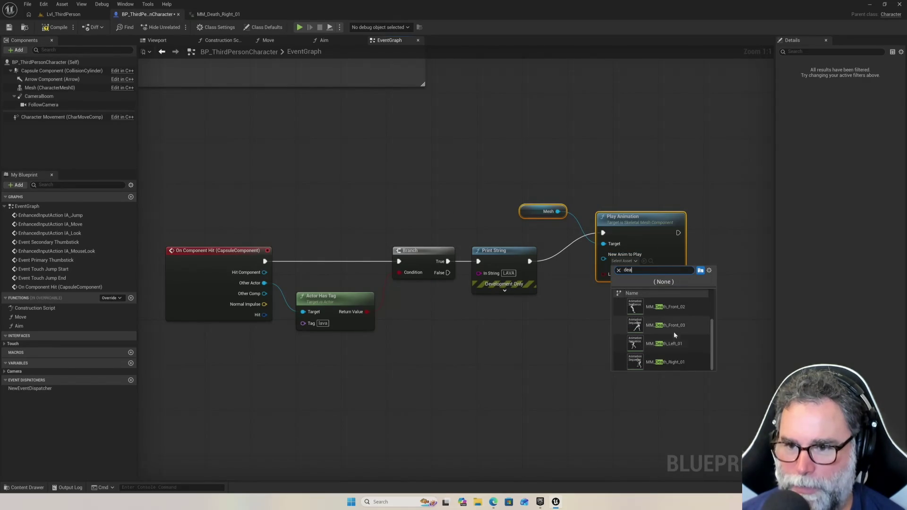
pyautogui.click(663, 312)
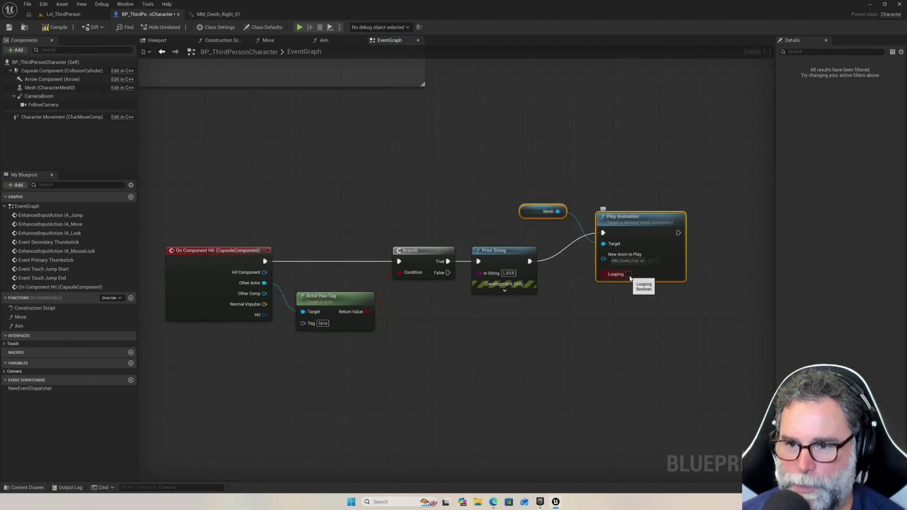
pyautogui.moveTo(644, 222); pyautogui.dragTo(655, 239)
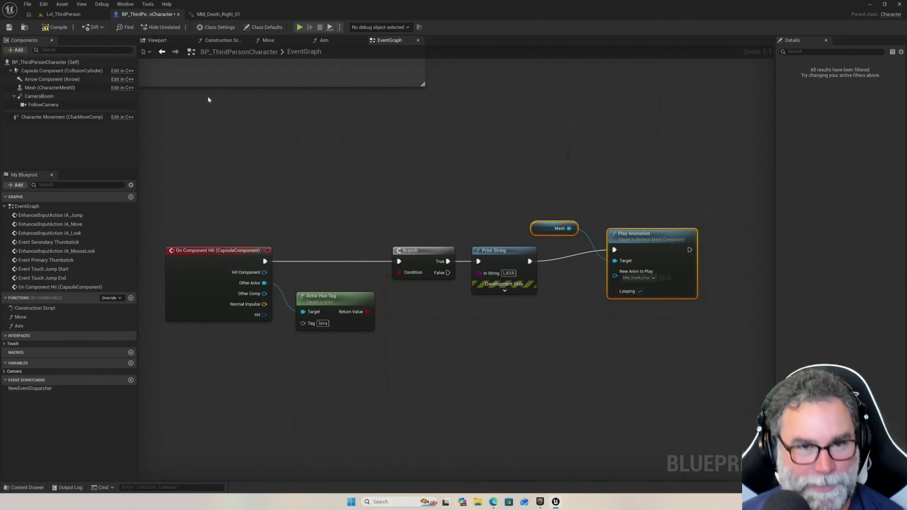
pyautogui.click(55, 29)
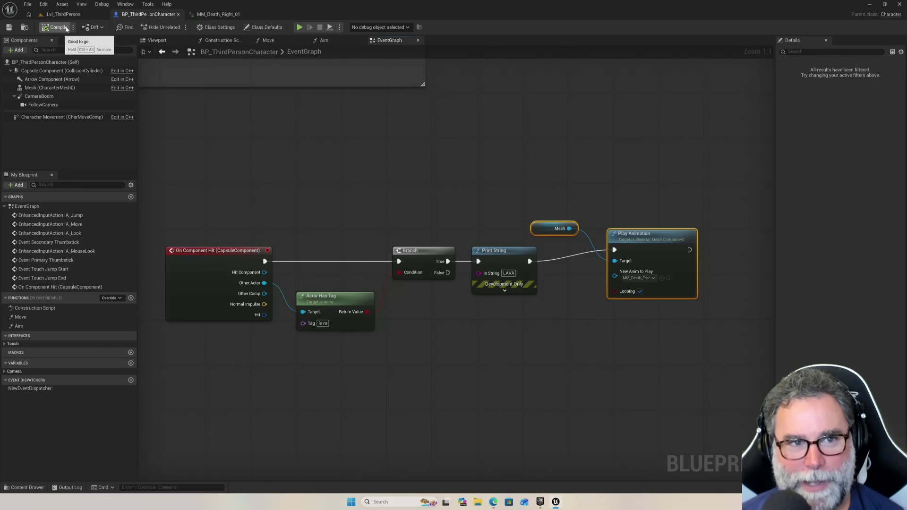
pyautogui.click(76, 15)
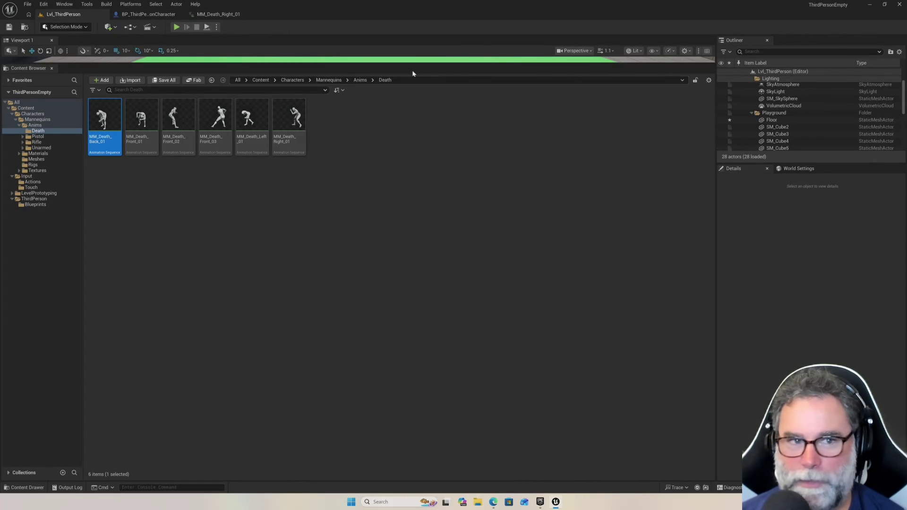
# Close the Content Browser and play-test the level, running forward and jumping, then stop
pyautogui.click(53, 69)
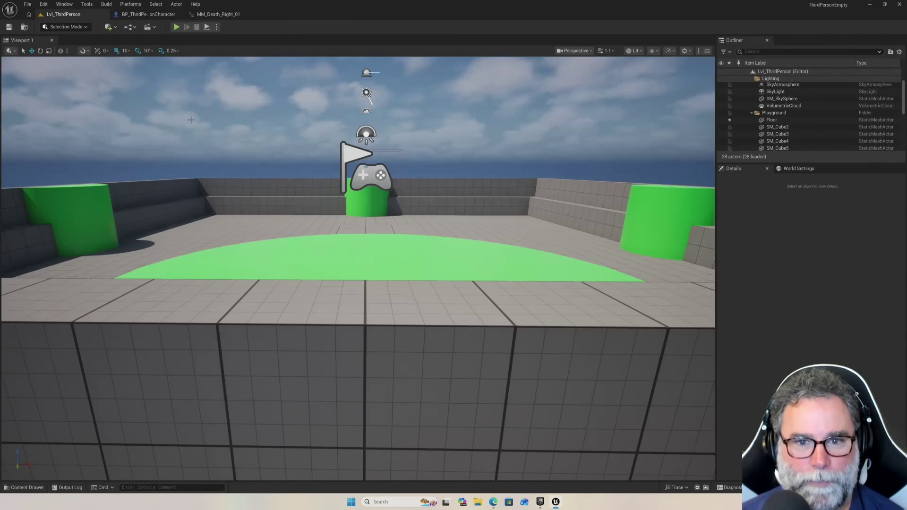
pyautogui.click(176, 27)
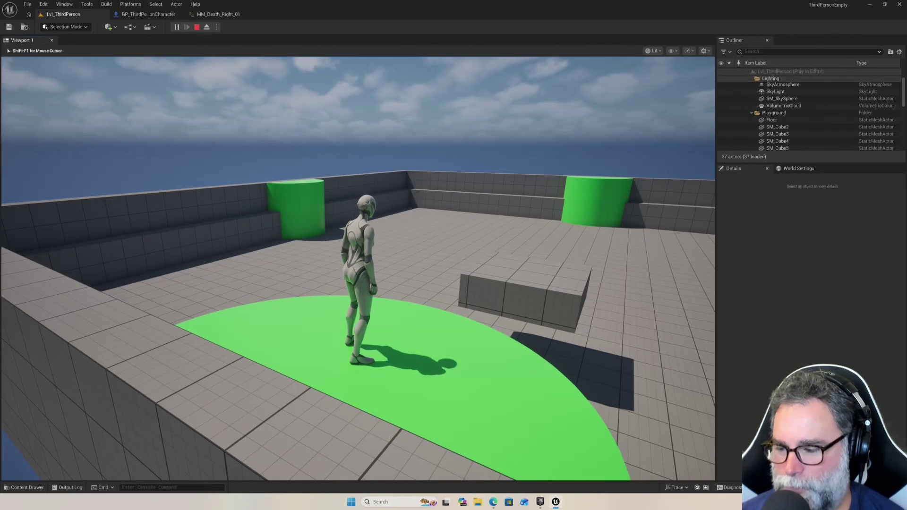
pyautogui.press('w')
pyautogui.press('space')
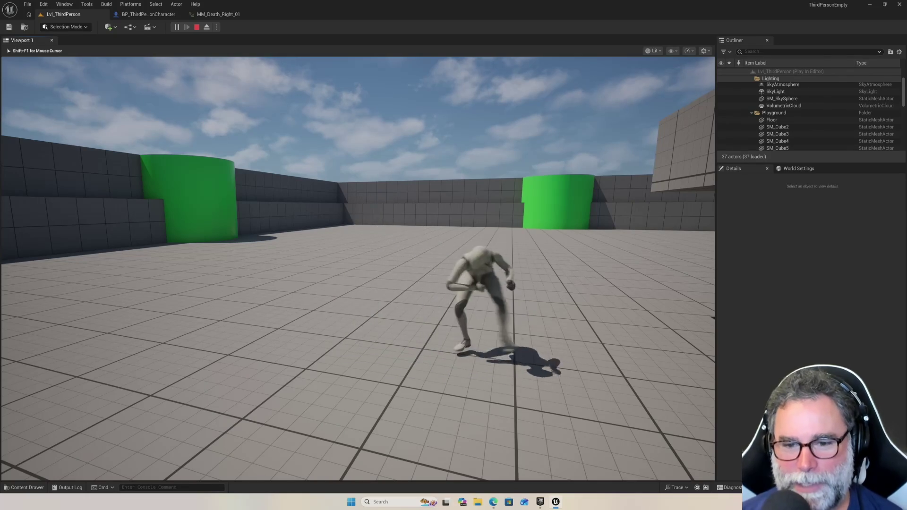
pyautogui.press('Escape')
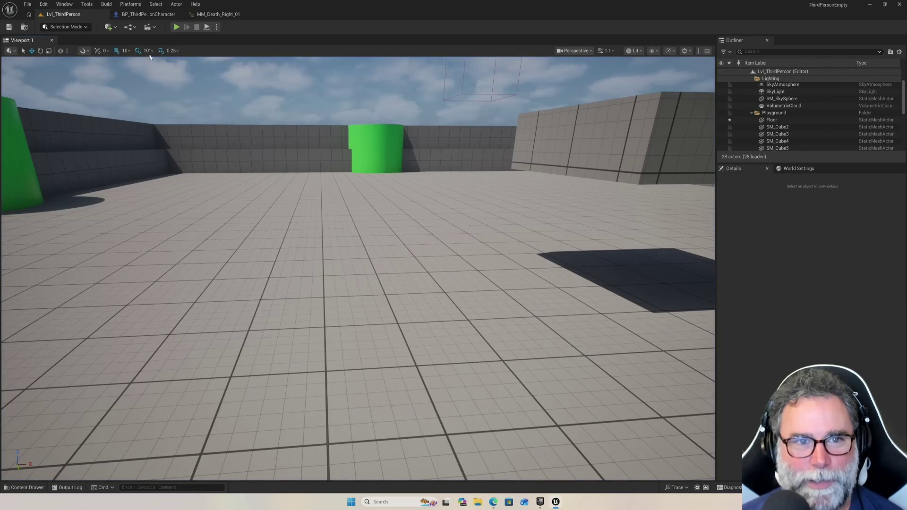
pyautogui.click(149, 15)
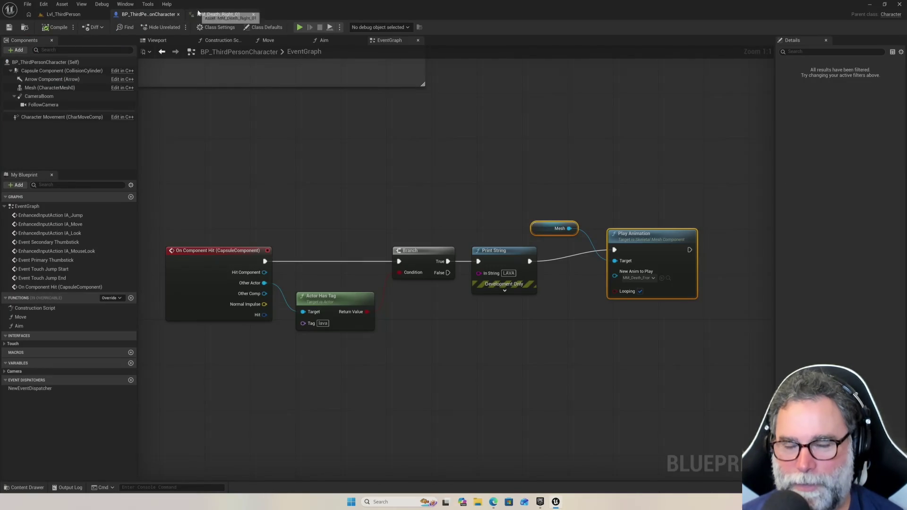
# Preview the MM_Death_Right_01, Left_01, Front_03 and Back_01 animations
pyautogui.click(198, 14)
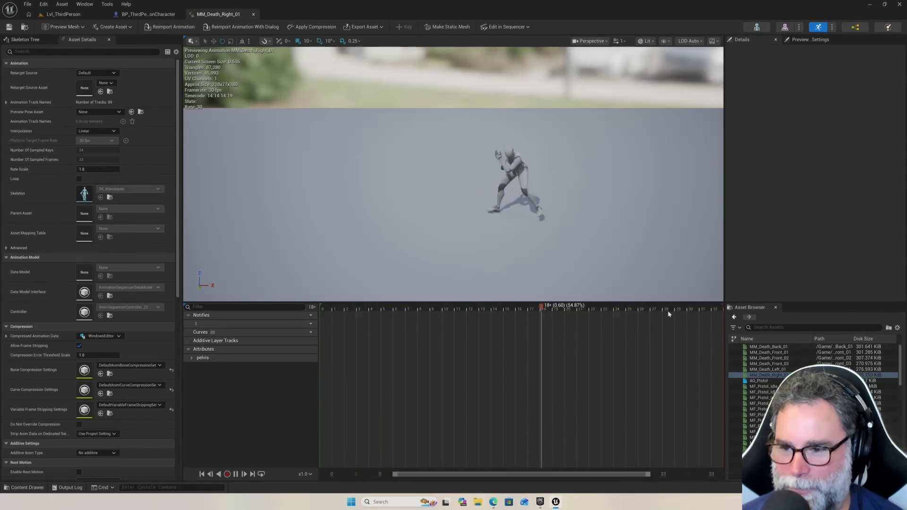
pyautogui.click(772, 368)
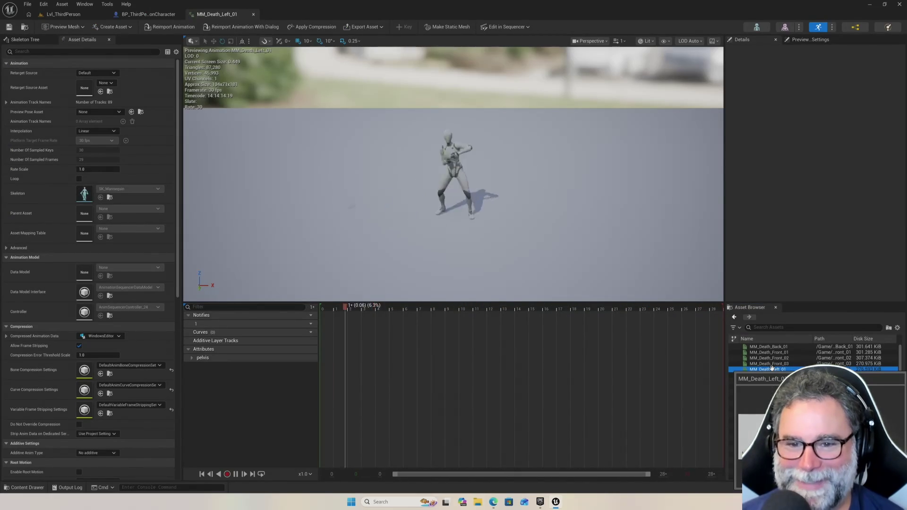
pyautogui.click(770, 362)
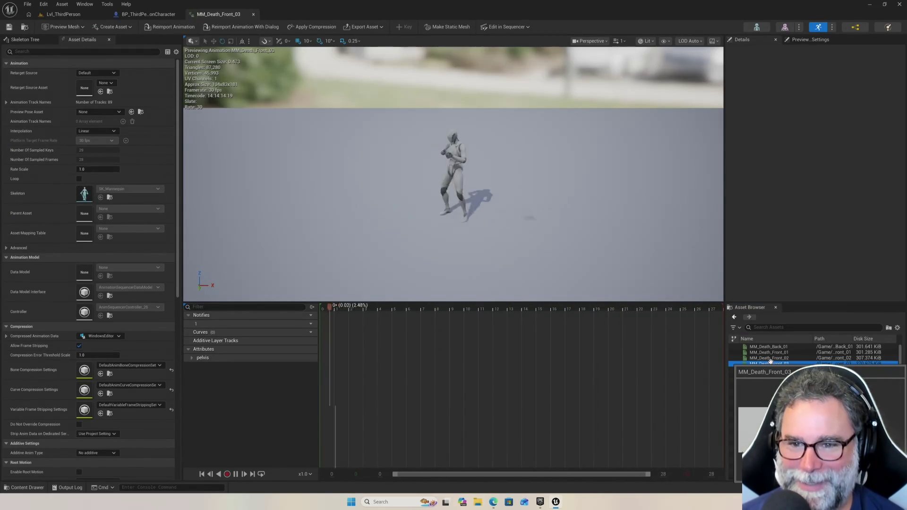
pyautogui.click(762, 346)
pyautogui.scroll(-5, 763, 347)
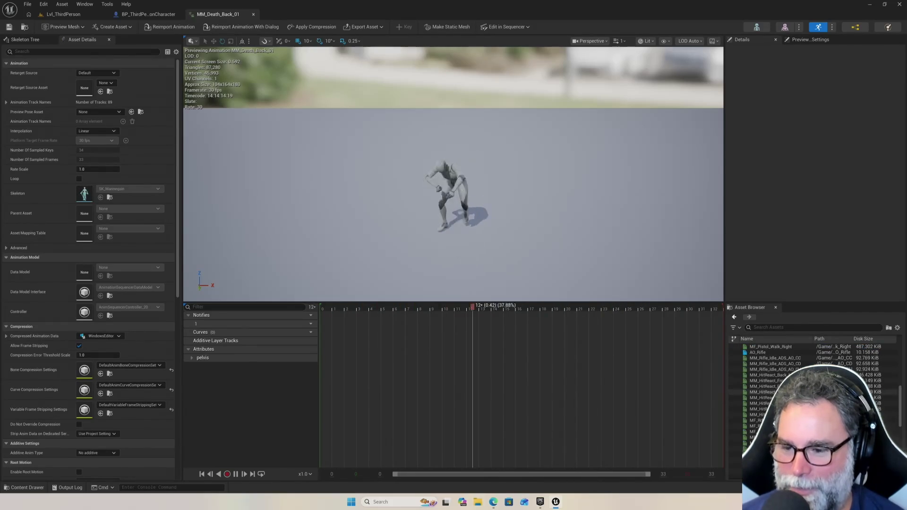
pyautogui.scroll(-5, 760, 393)
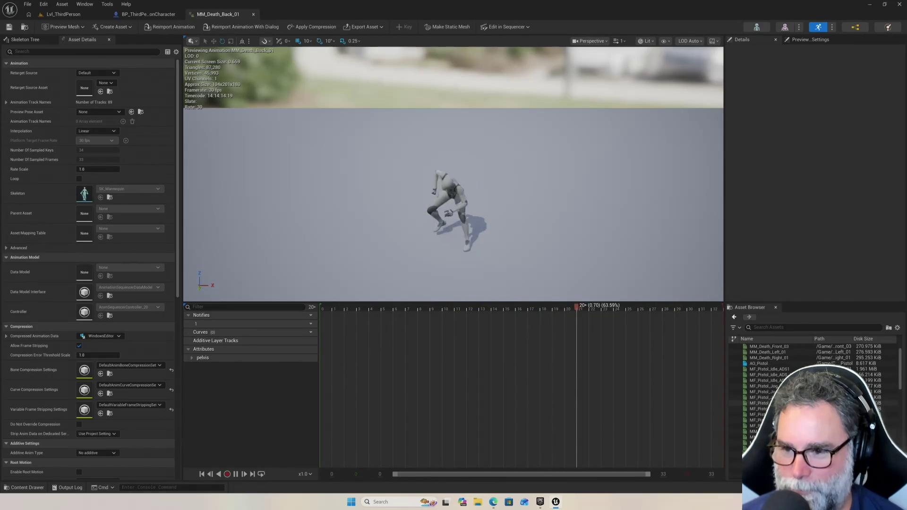
pyautogui.scroll(2, 764, 350)
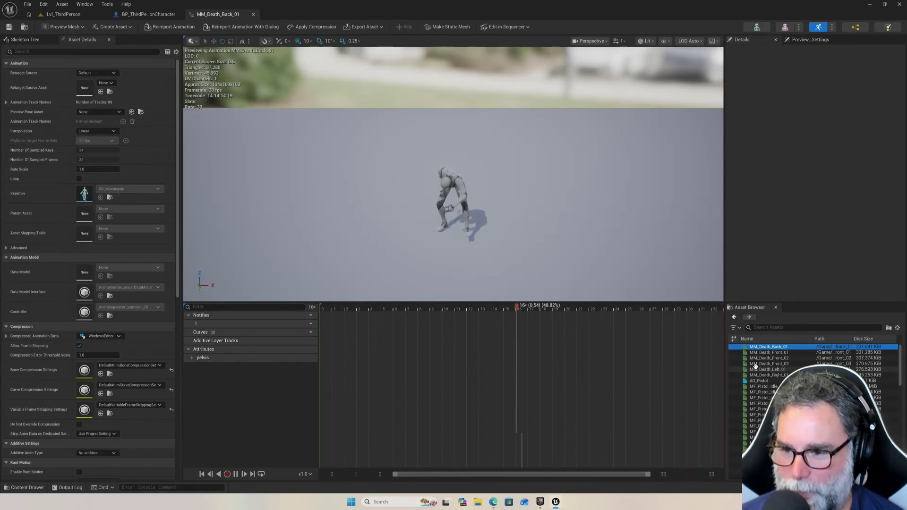
pyautogui.scroll(-3, 764, 378)
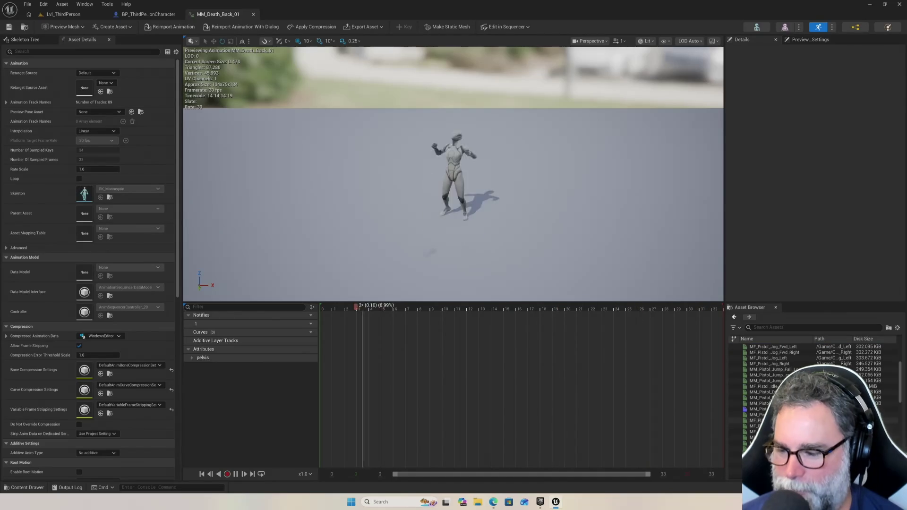
pyautogui.scroll(-5, 775, 378)
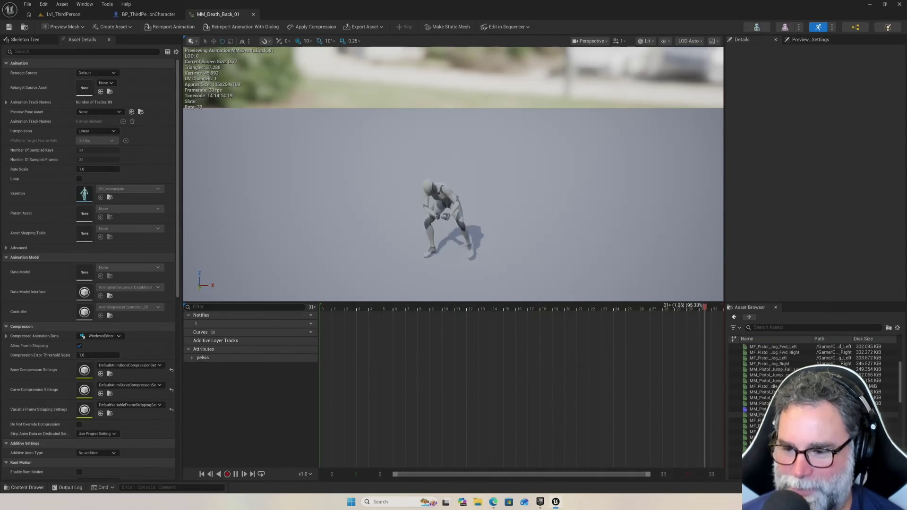
pyautogui.scroll(-3, 775, 378)
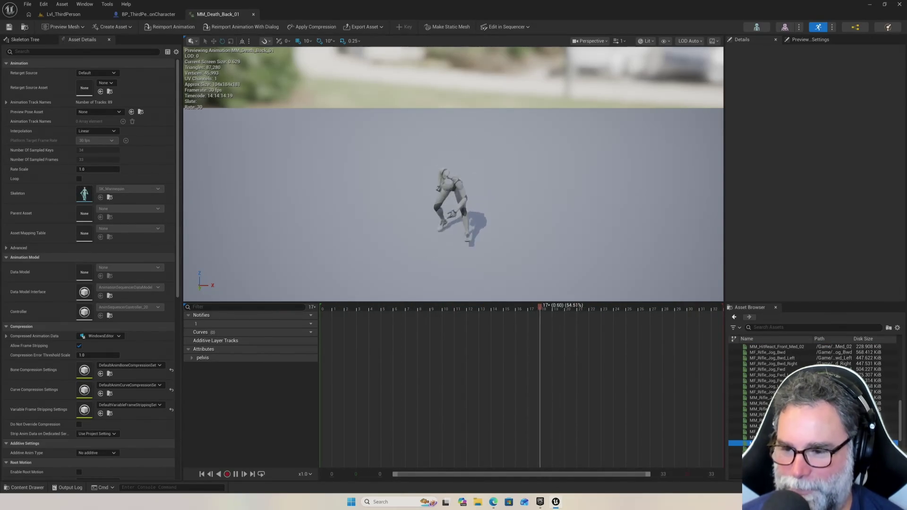
# Briefly open MM_Rifle_Equip, then reopen MM_Death_Back_01 and return to the Blueprint graph
pyautogui.click(756, 443)
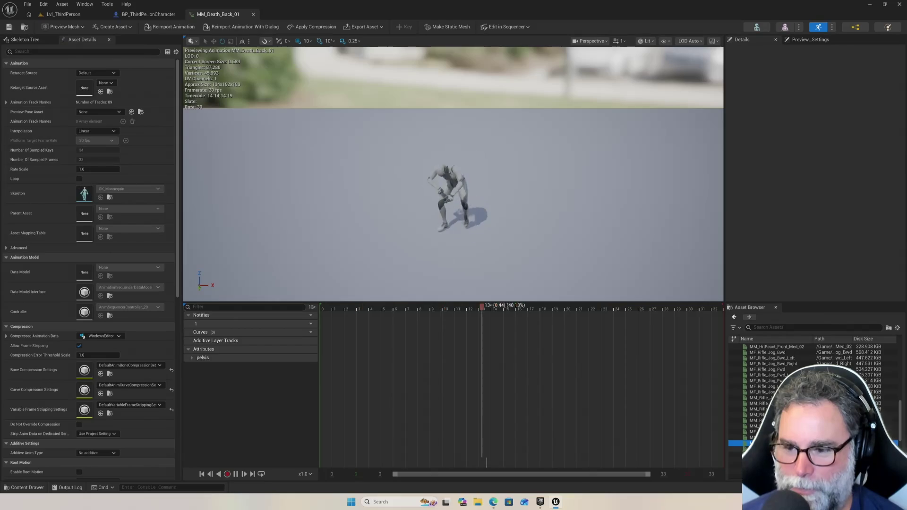
pyautogui.doubleClick(756, 443)
pyautogui.scroll(3, 756, 443)
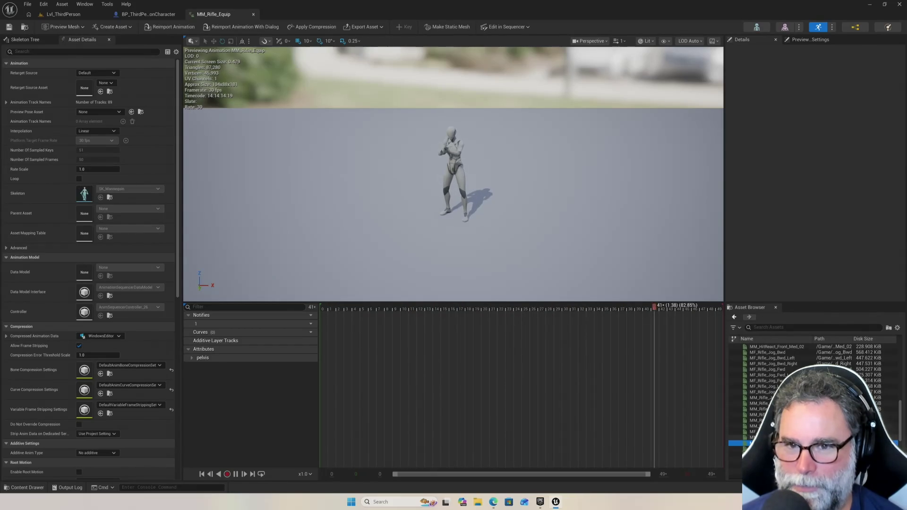
pyautogui.scroll(5, 770, 358)
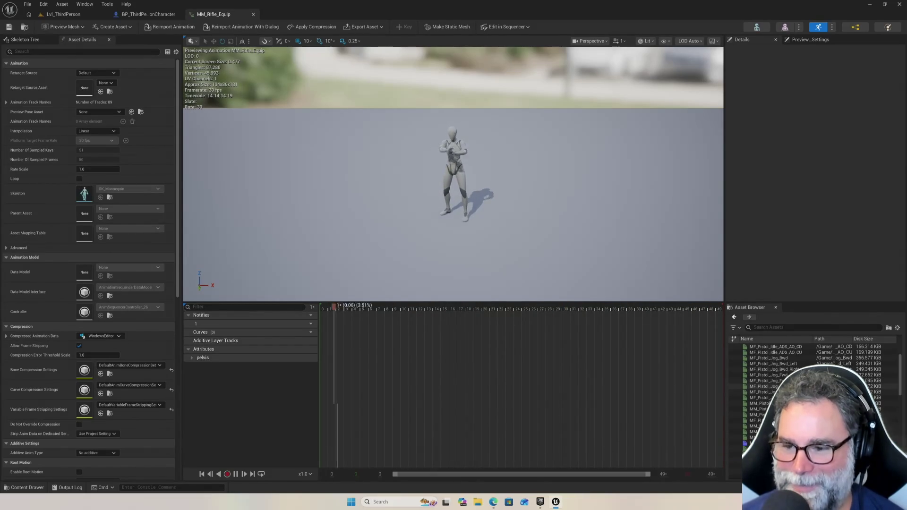
pyautogui.doubleClick(769, 347)
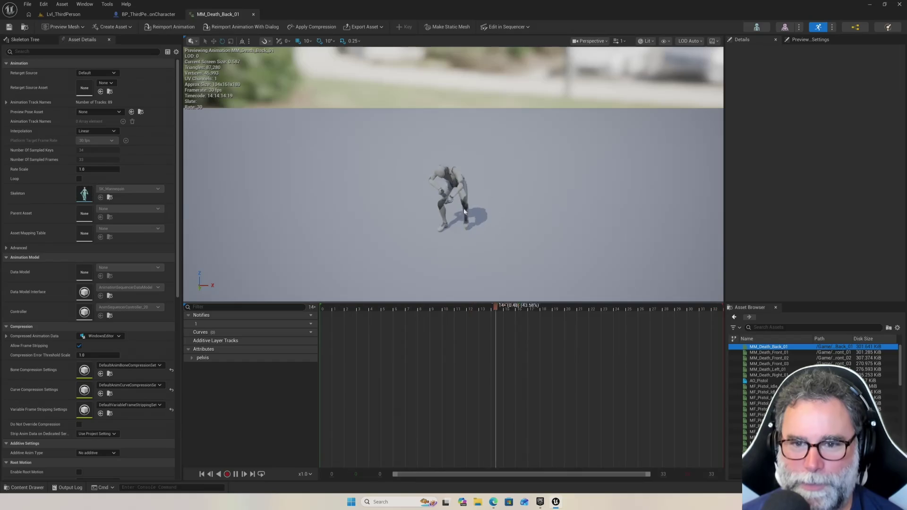
pyautogui.click(160, 15)
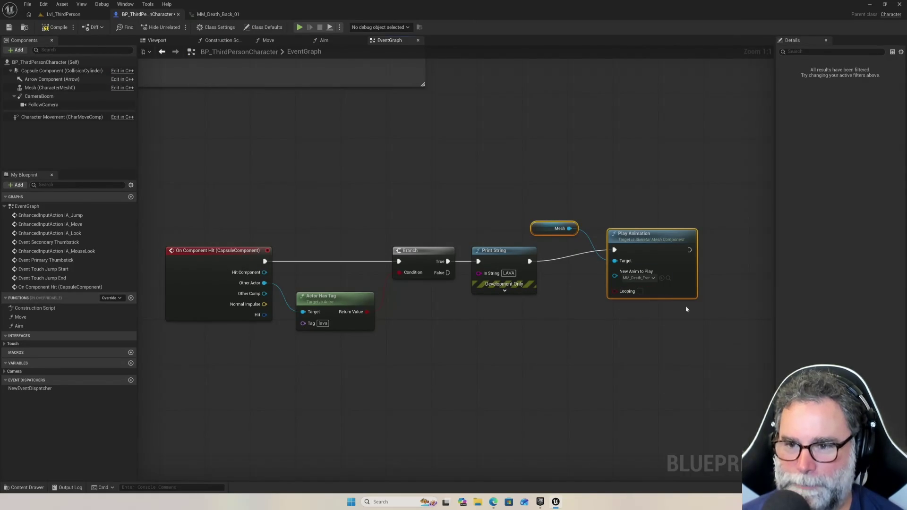
pyautogui.moveTo(638, 234); pyautogui.dragTo(633, 245)
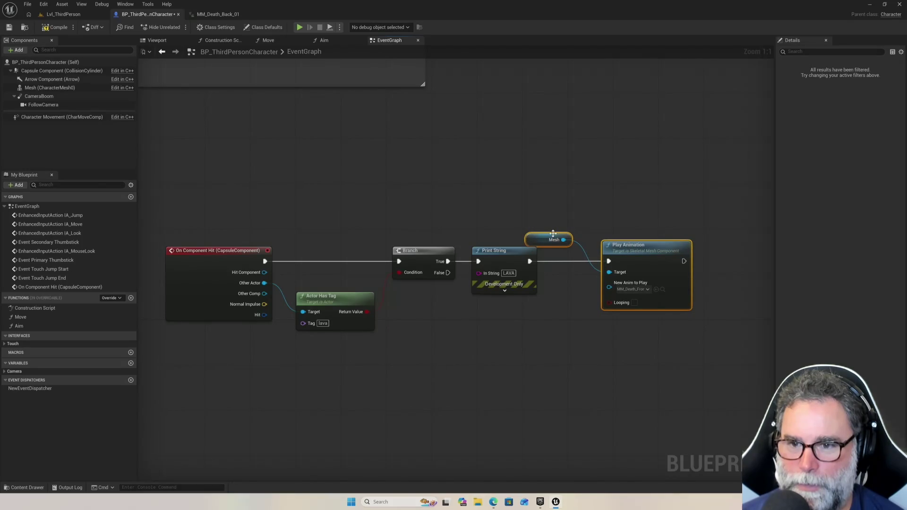
pyautogui.moveTo(552, 233)
pyautogui.mouseDown()
pyautogui.moveTo(570, 213)
pyautogui.moveTo(581, 240)
pyautogui.mouseUp()
pyautogui.click(513, 250)
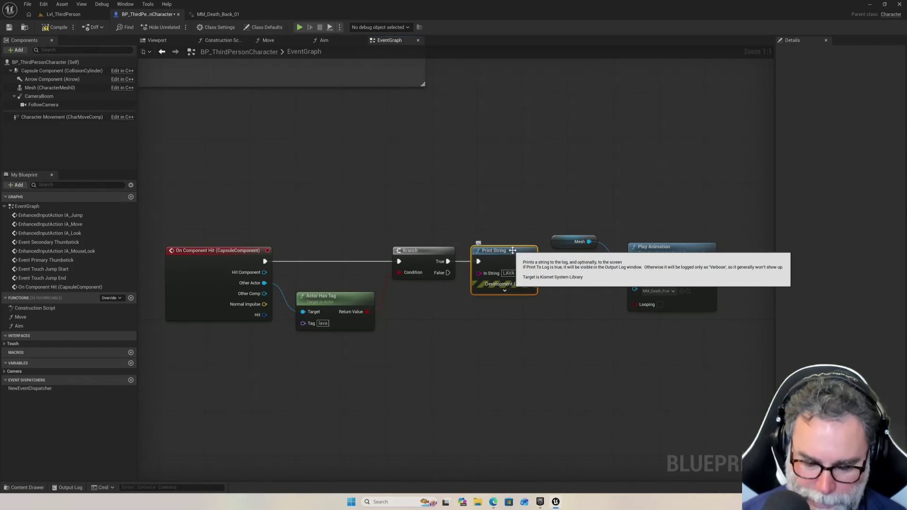
pyautogui.press('Delete')
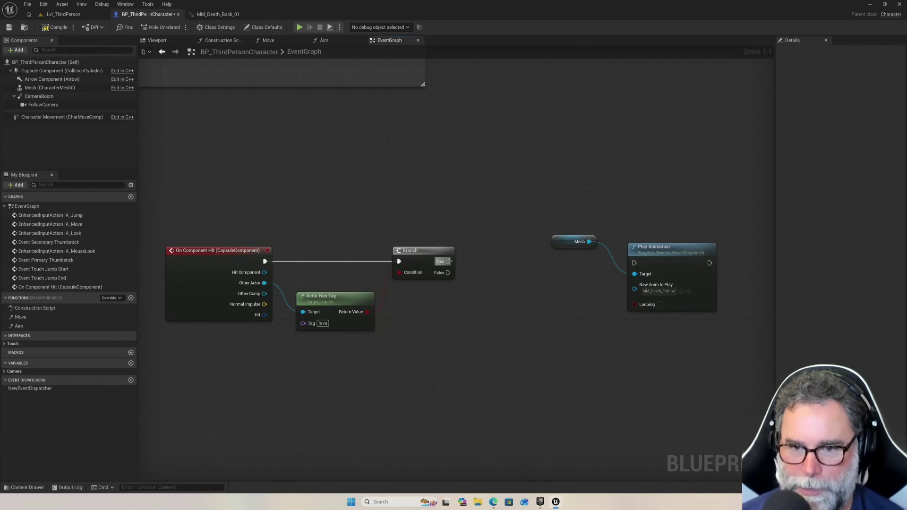
pyautogui.moveTo(447, 261)
pyautogui.mouseDown()
pyautogui.moveTo(634, 264)
pyautogui.moveTo(523, 247)
pyautogui.moveTo(479, 218)
pyautogui.mouseUp()
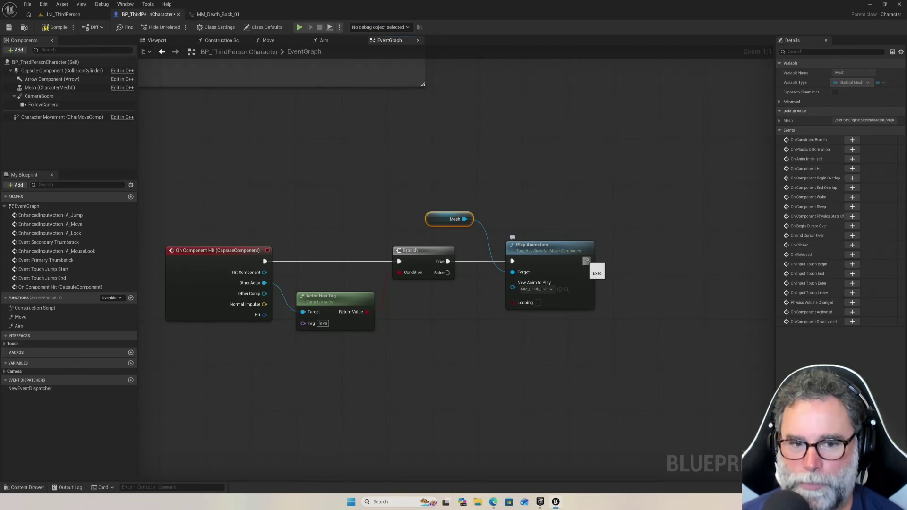
pyautogui.moveTo(587, 261); pyautogui.dragTo(629, 265)
pyautogui.write('reset ')
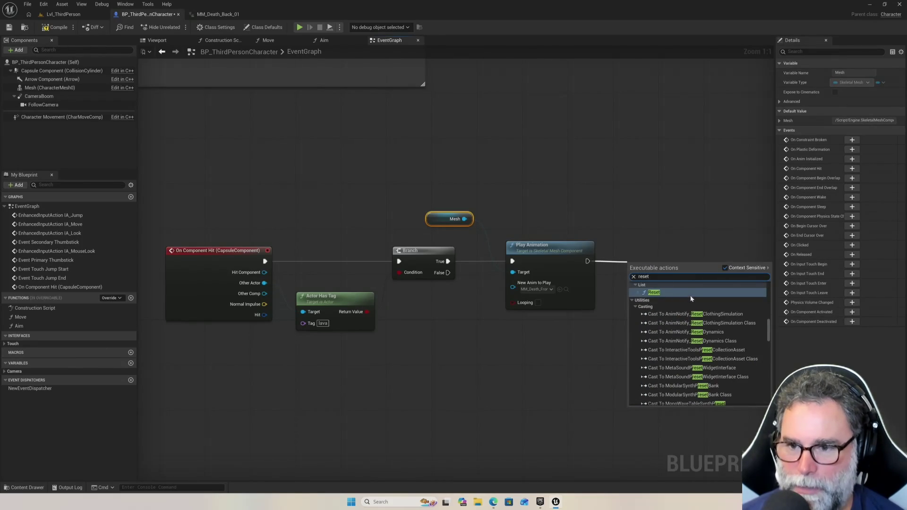
pyautogui.write('level')
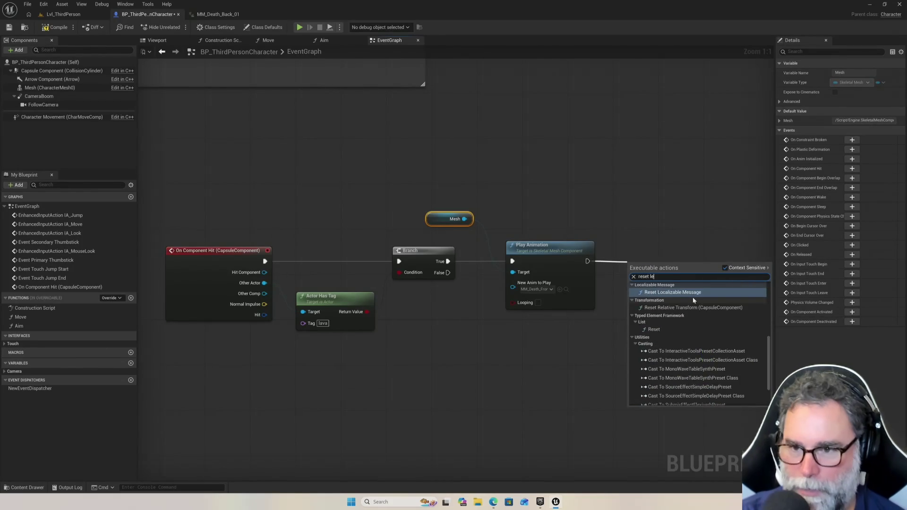
pyautogui.hotkey('ctrl', 'a')
pyautogui.write('level')
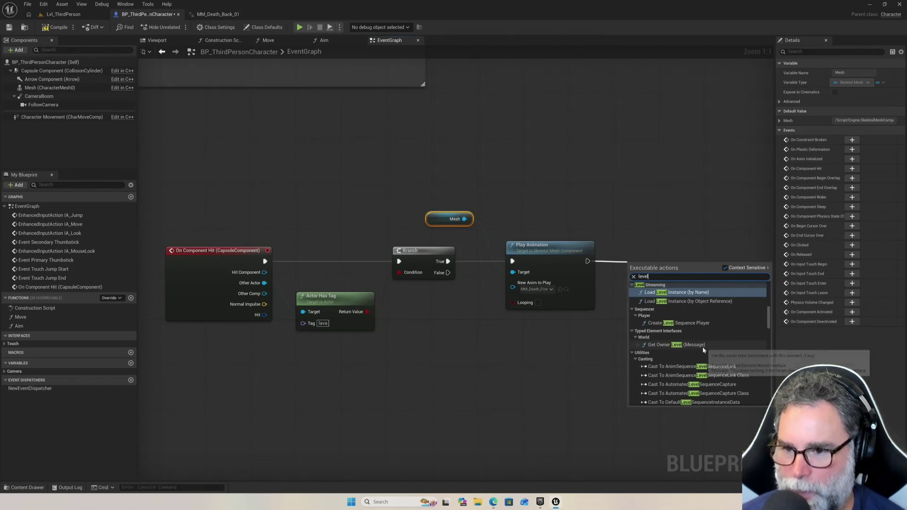
pyautogui.scroll(-3, 704, 348)
pyautogui.scroll(-4, 706, 351)
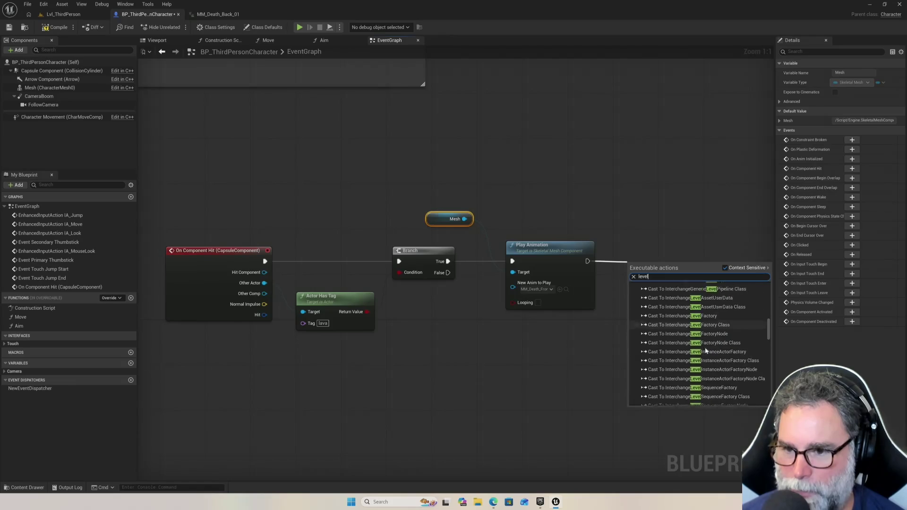
pyautogui.press('BackSpace')
pyautogui.press('BackSpace')
pyautogui.press('BackSpace')
pyautogui.write('reset')
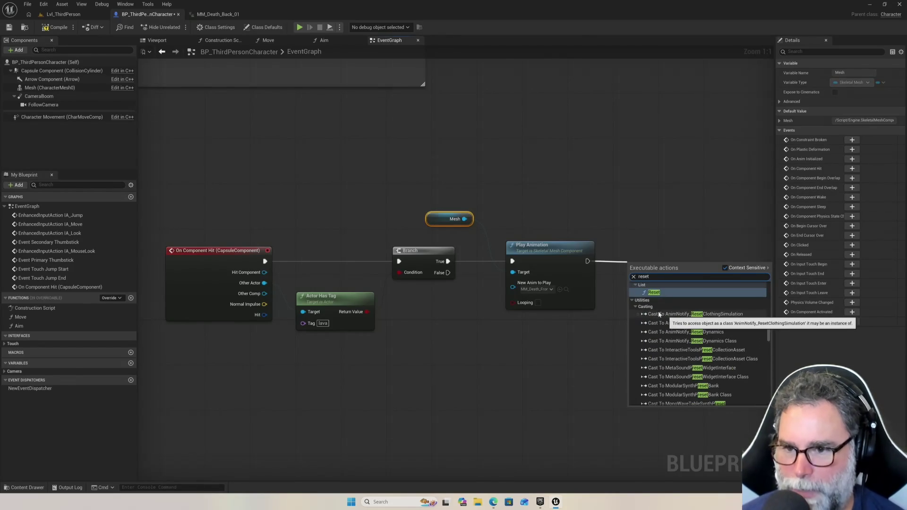
pyautogui.click(655, 293)
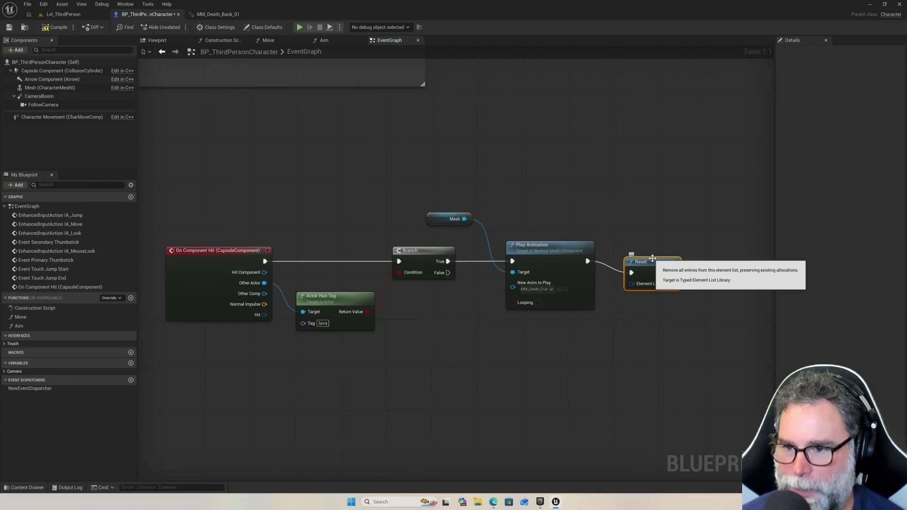
pyautogui.press('Delete')
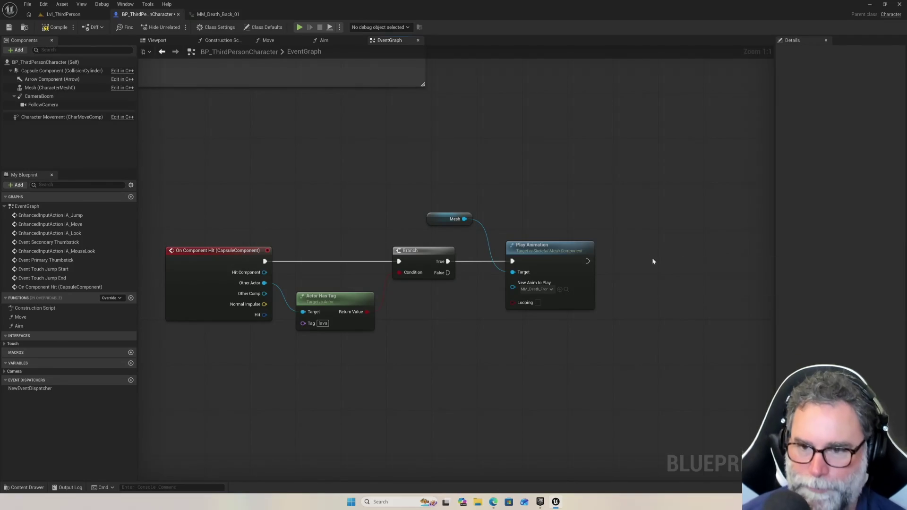
pyautogui.moveTo(587, 262); pyautogui.dragTo(626, 262)
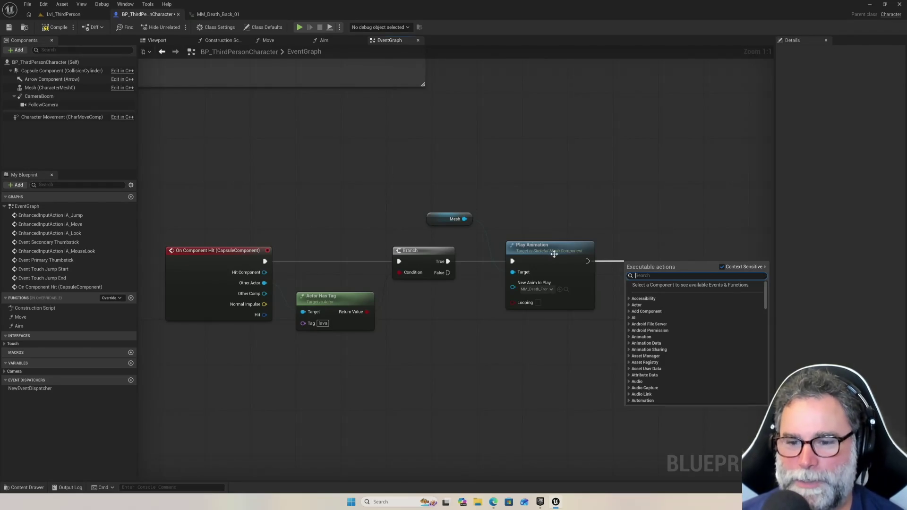
pyautogui.write('reset')
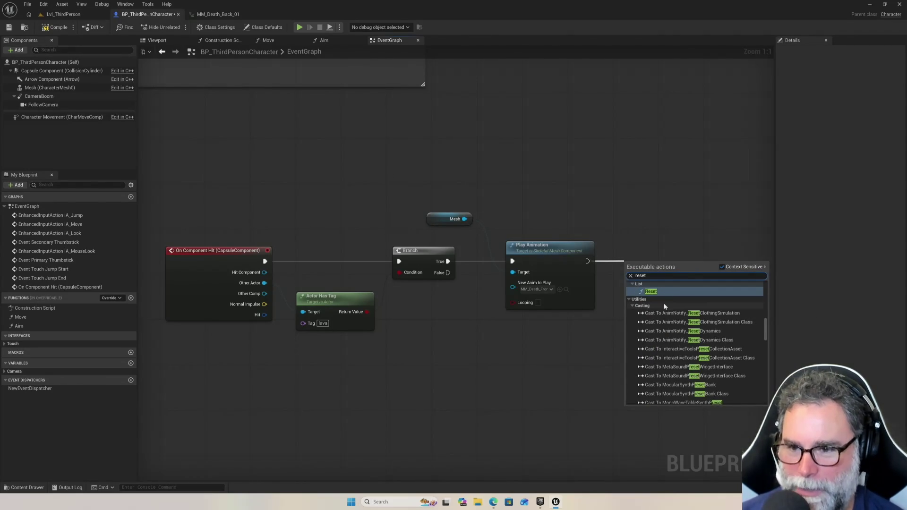
pyautogui.scroll(-2, 668, 333)
pyautogui.scroll(-10, 667, 332)
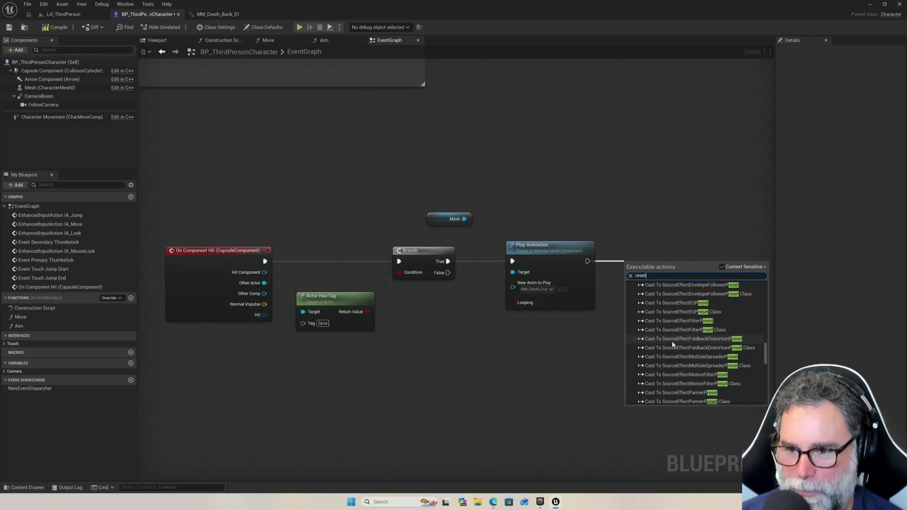
pyautogui.scroll(-8, 670, 349)
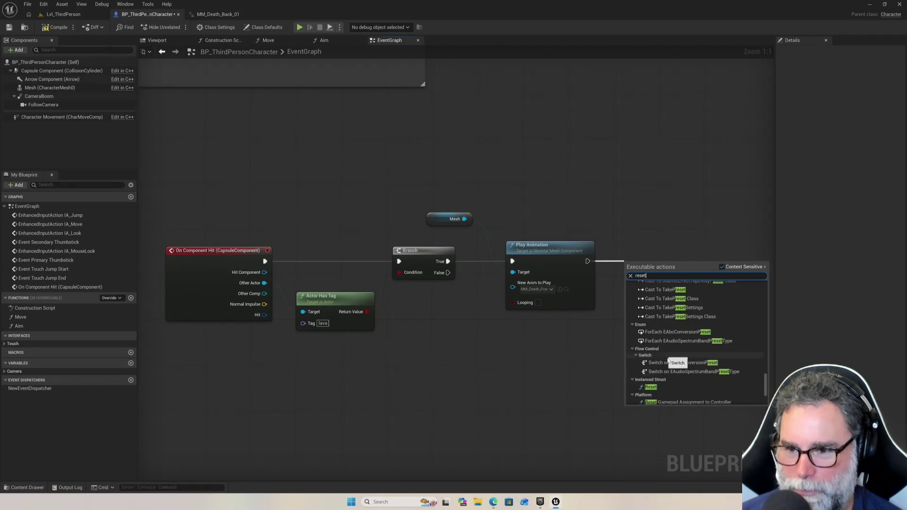
pyautogui.scroll(-2, 705, 379)
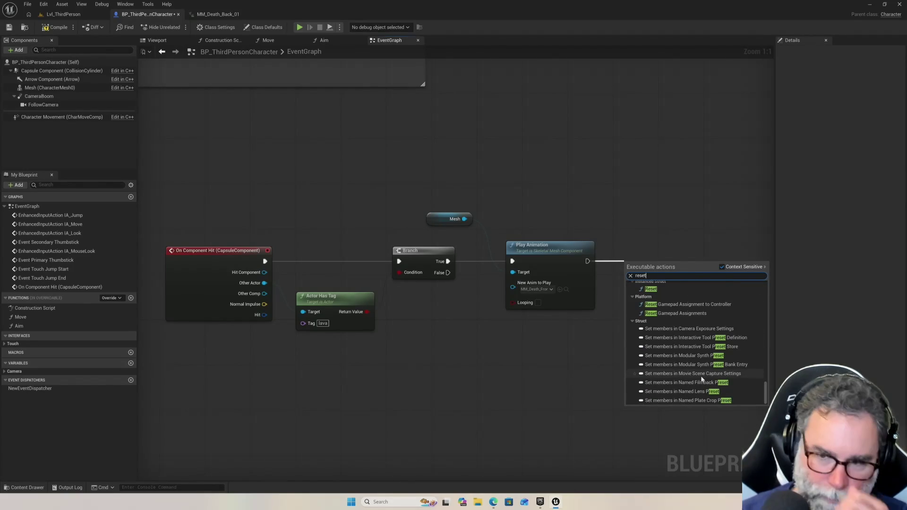
pyautogui.scroll(2, 701, 380)
pyautogui.scroll(2, 699, 382)
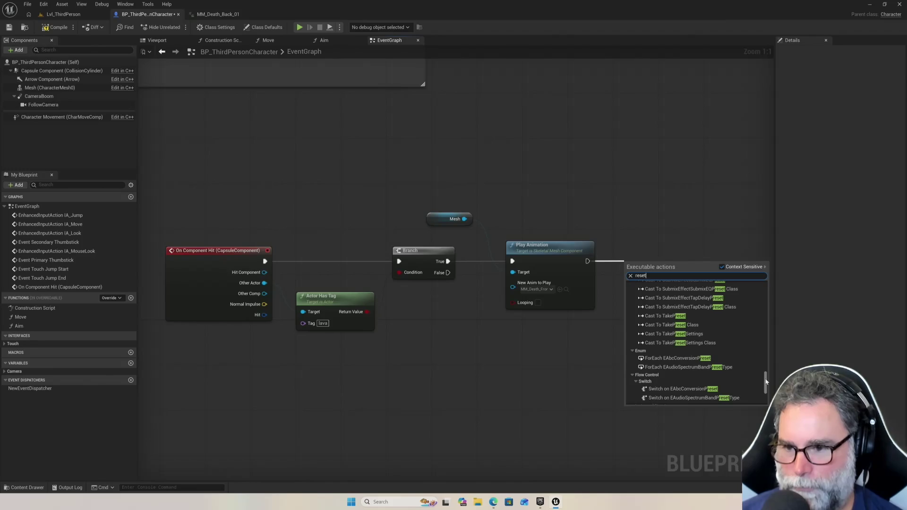
pyautogui.moveTo(767, 381); pyautogui.dragTo(767, 287)
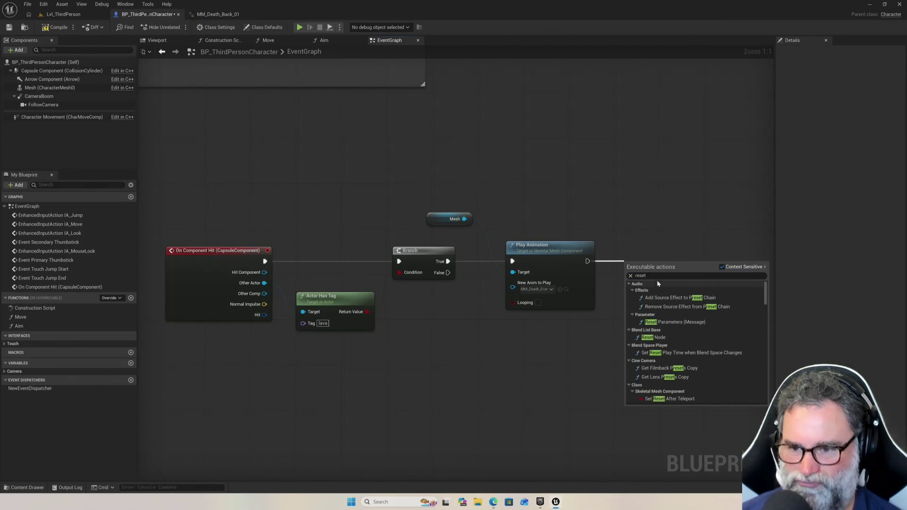
pyautogui.press('BackSpace')
pyautogui.press('BackSpace')
pyautogui.press('BackSpace')
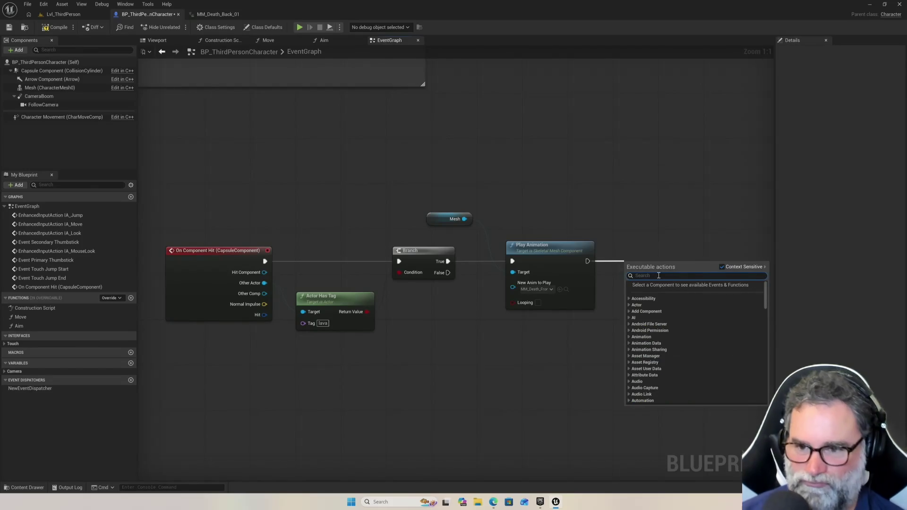
pyautogui.write('spaw')
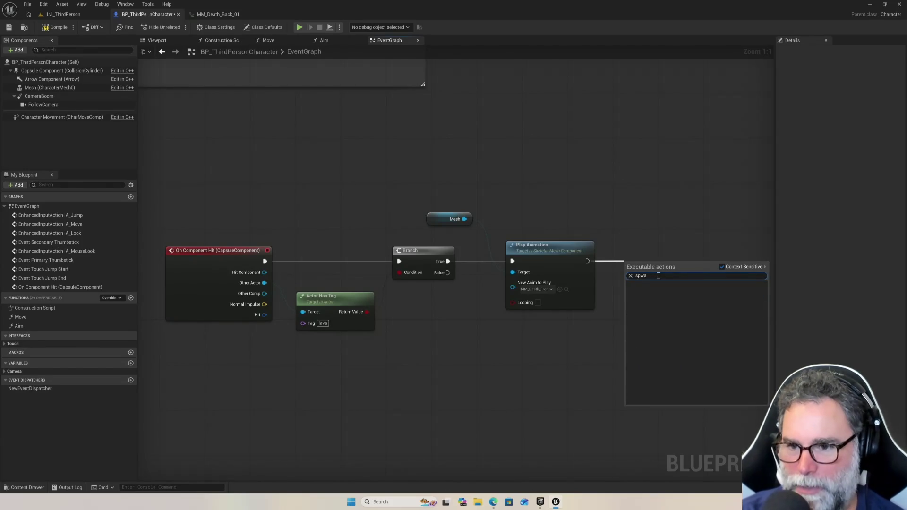
pyautogui.write('n')
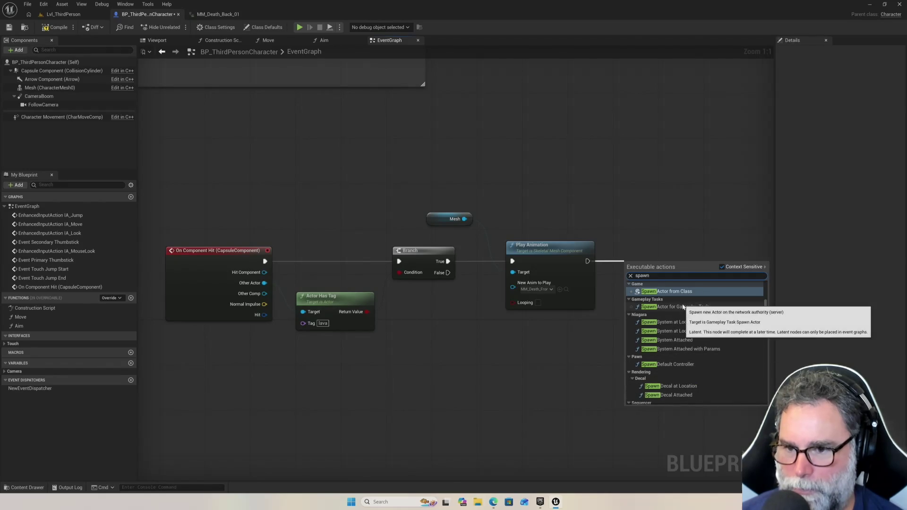
pyautogui.scroll(-2, 685, 316)
pyautogui.scroll(-2, 694, 333)
pyautogui.scroll(-8, 694, 334)
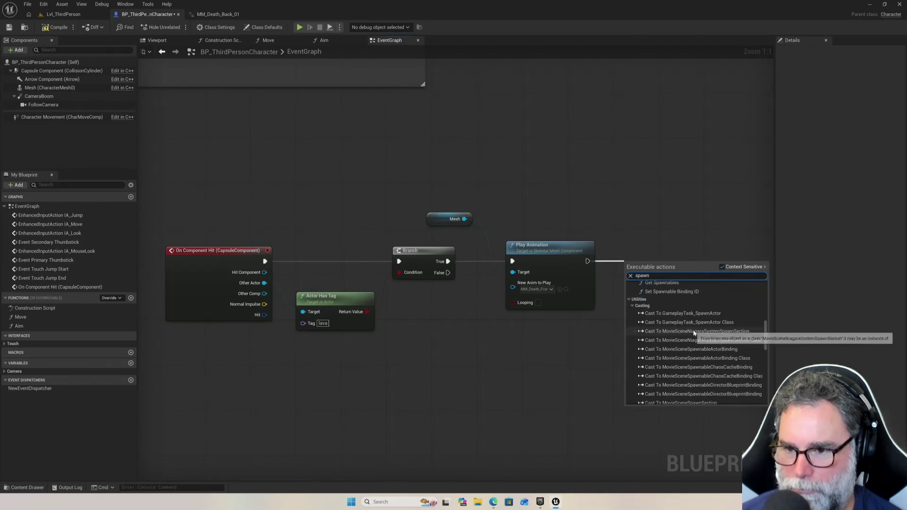
pyautogui.scroll(-5, 703, 344)
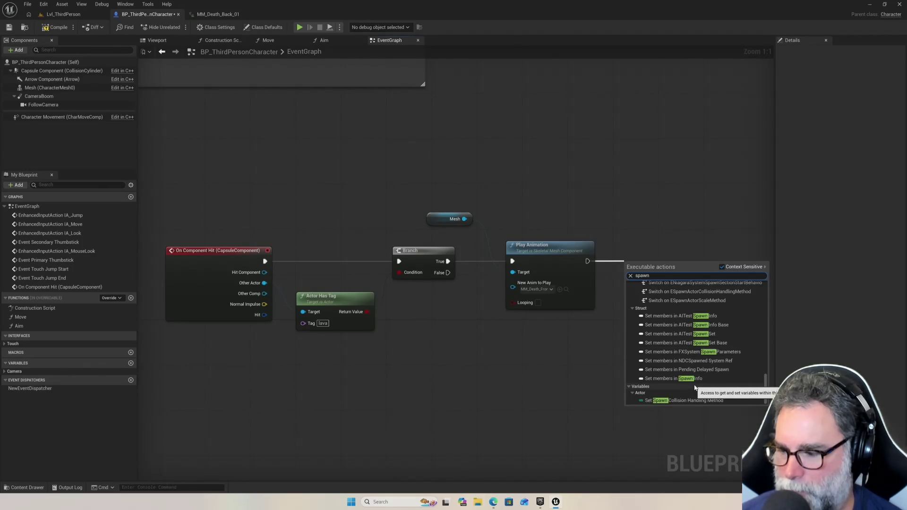
pyautogui.click(654, 253)
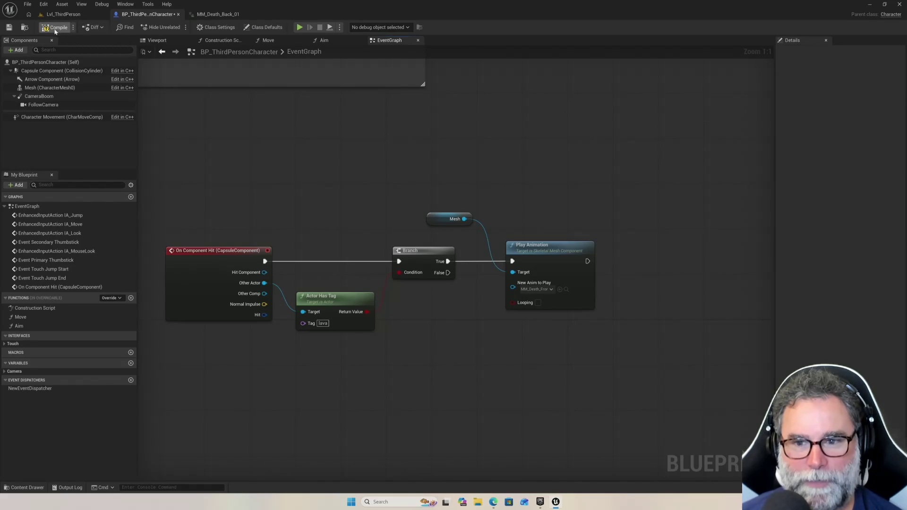
# Play-test Lvl_ThirdPerson, jumping onto the block and running toward the green cylinder, then stop
pyautogui.click(71, 14)
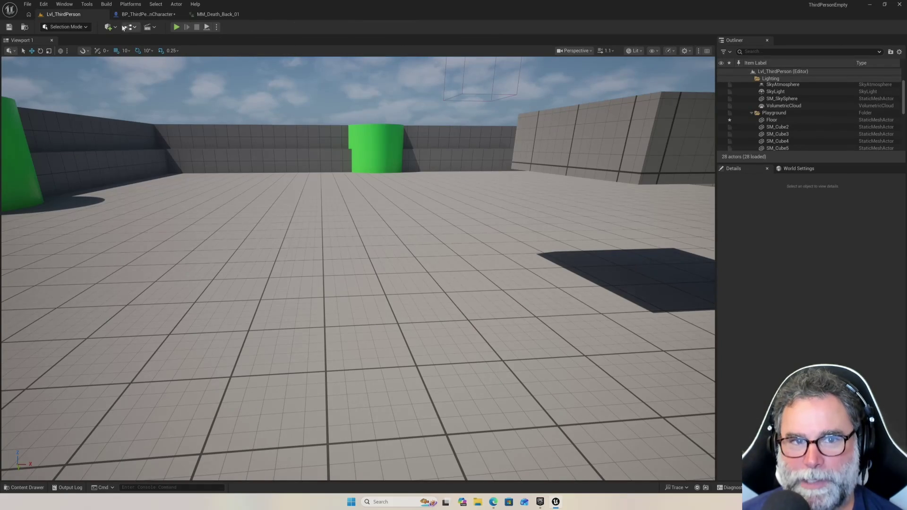
pyautogui.click(176, 27)
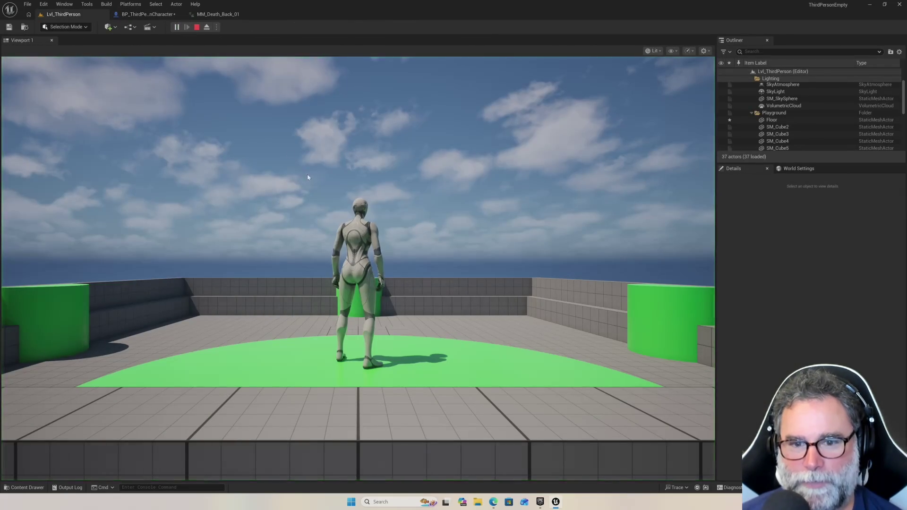
pyautogui.click(308, 177)
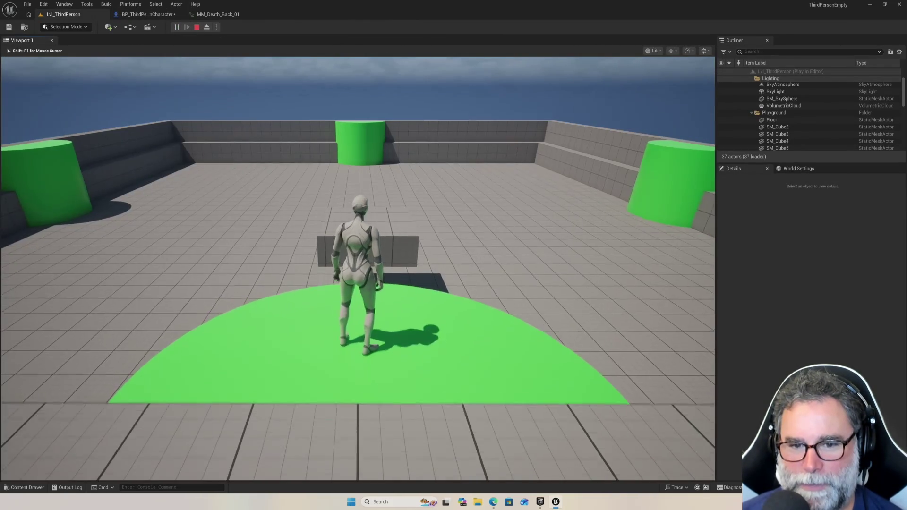
pyautogui.press('w')
pyautogui.press('space')
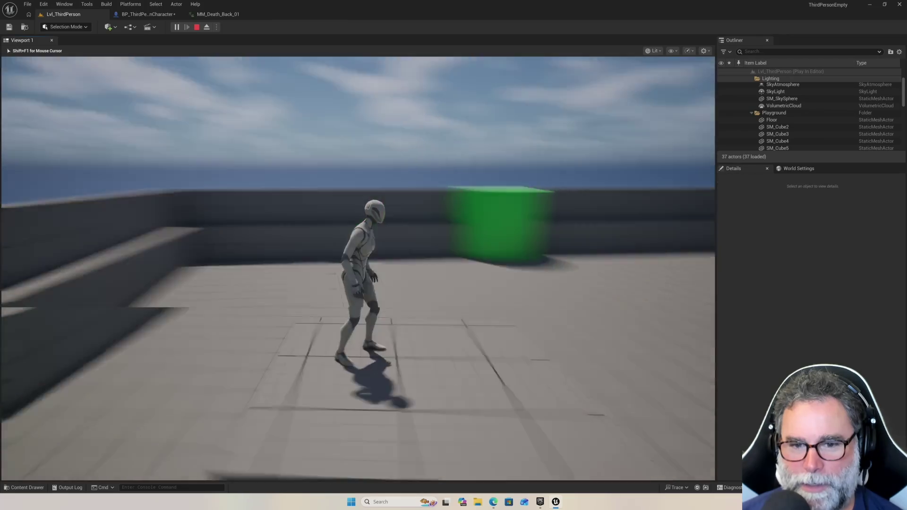
pyautogui.press('w')
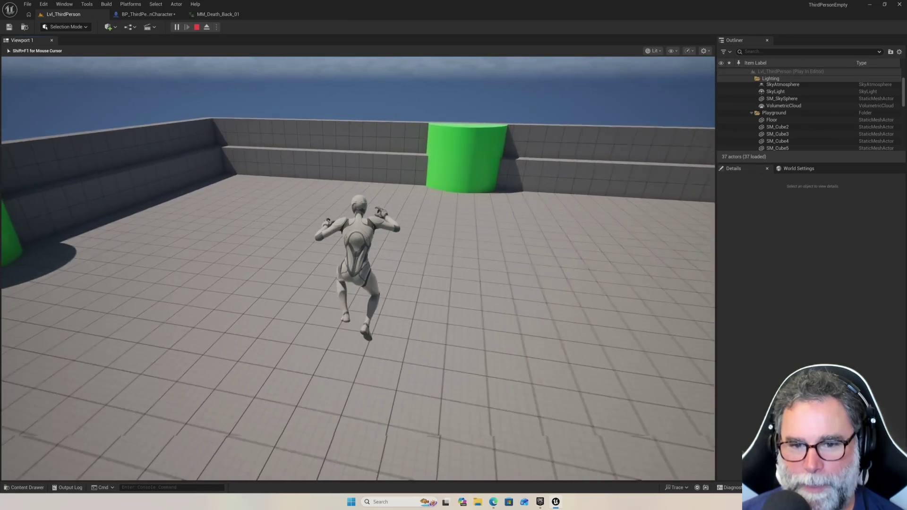
pyautogui.press('d')
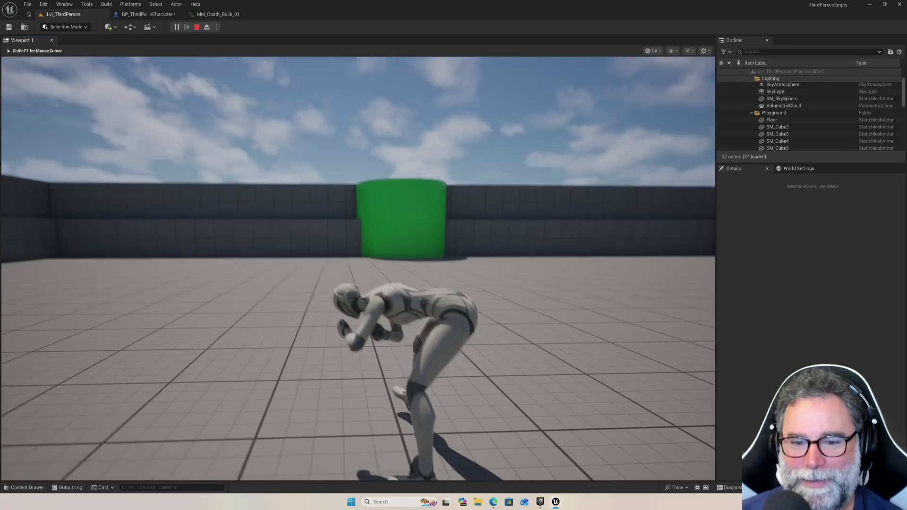
pyautogui.press('Escape')
pyautogui.scroll(-10, 514, 236)
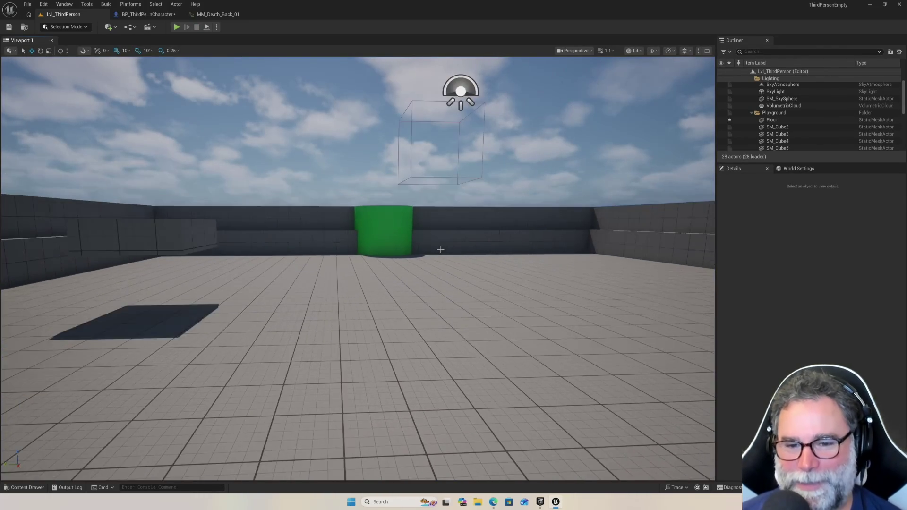
# Swing the viewport camera toward the floor, then open BP_ThirdPersonCharacter's EventGraph
pyautogui.scroll(5, 433, 249)
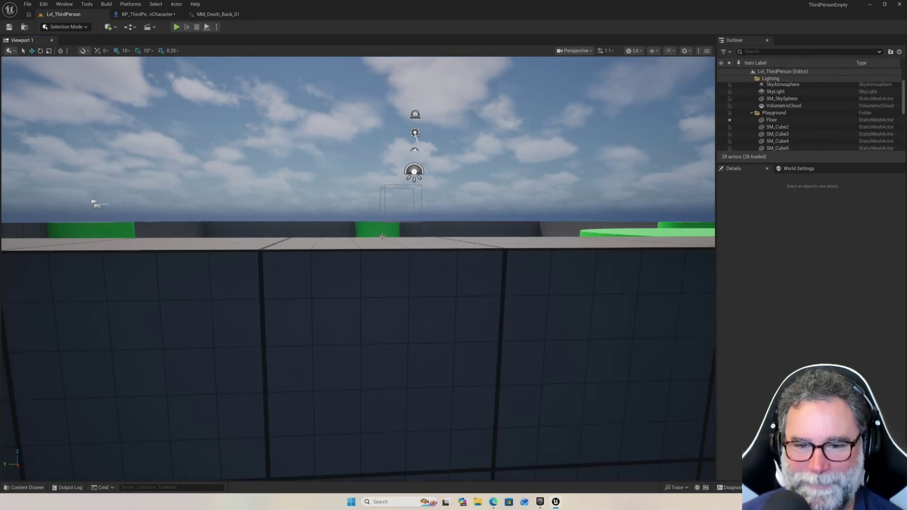
pyautogui.scroll(-5, 421, 246)
pyautogui.moveTo(340, 219); pyautogui.dragTo(330, 265)
pyautogui.scroll(-5, 359, 268)
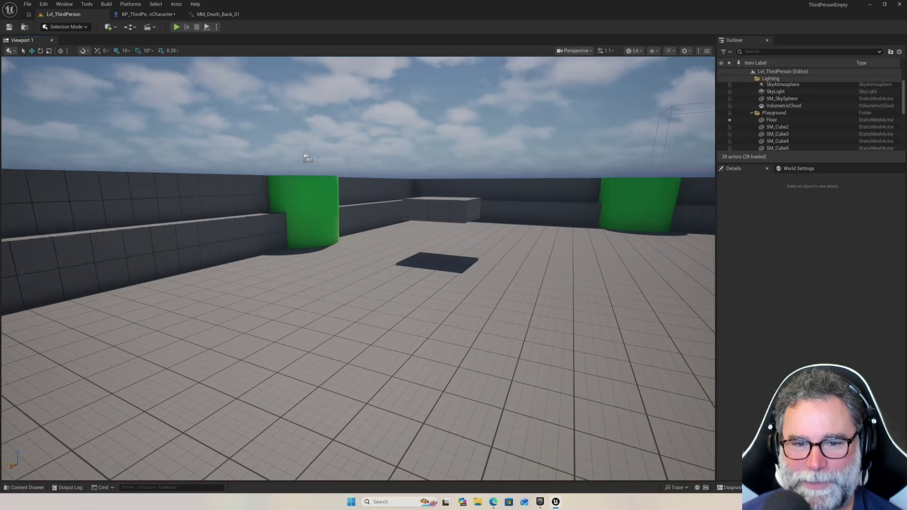
pyautogui.moveTo(325, 199); pyautogui.dragTo(338, 196)
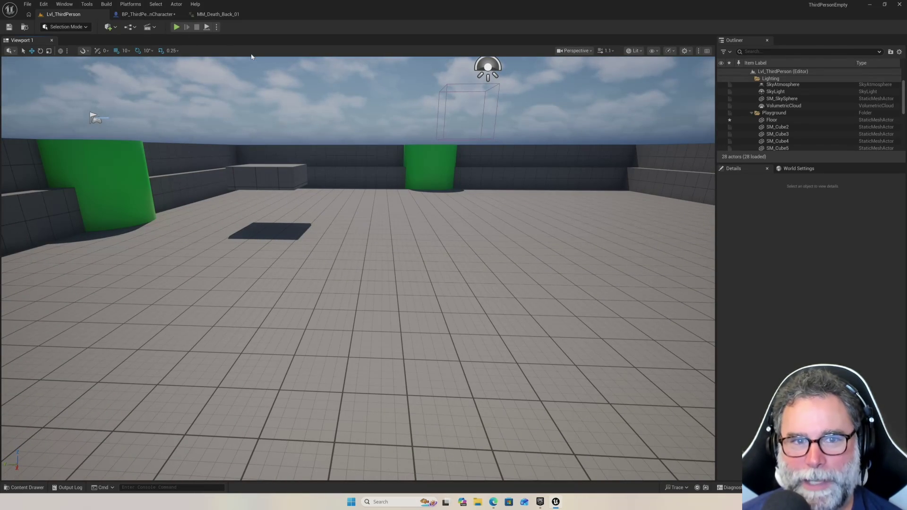
pyautogui.click(146, 14)
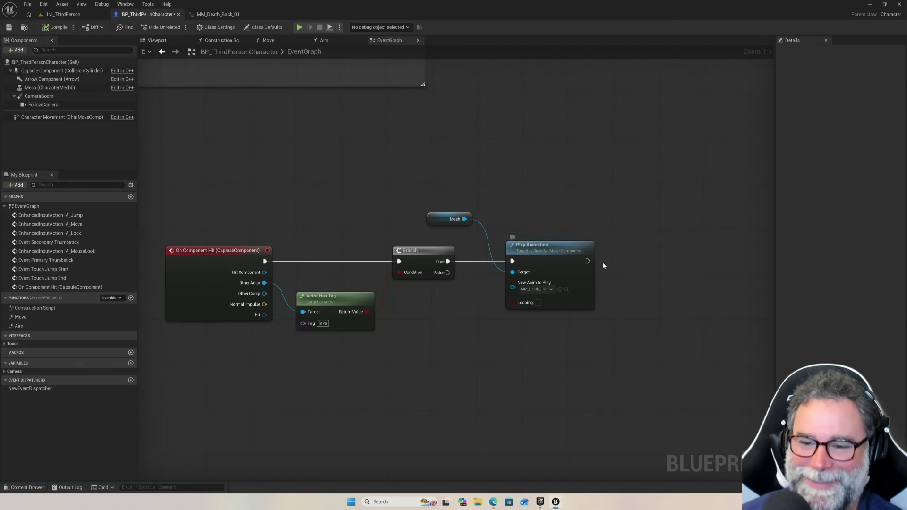
pyautogui.moveTo(587, 261); pyautogui.dragTo(625, 261)
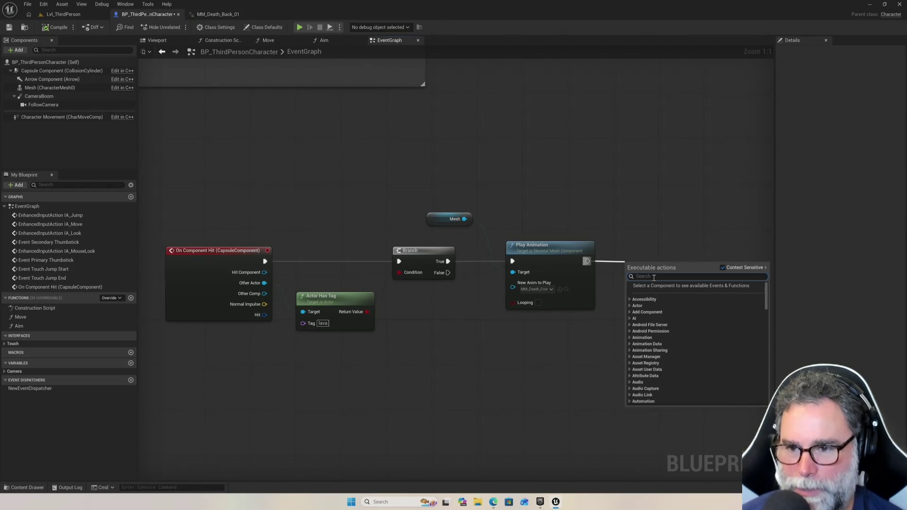
pyautogui.write('respaw')
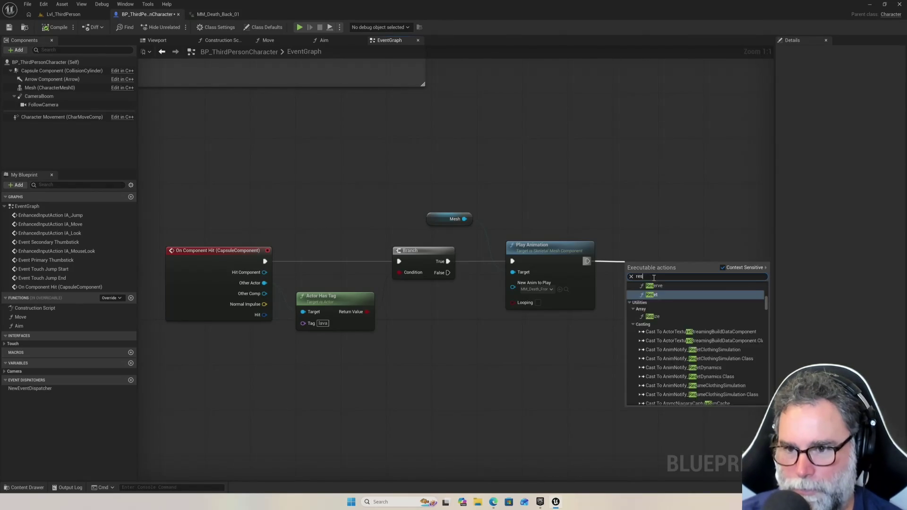
pyautogui.press('BackSpace')
pyautogui.press('BackSpace')
pyautogui.press('BackSpace')
pyautogui.write('telep')
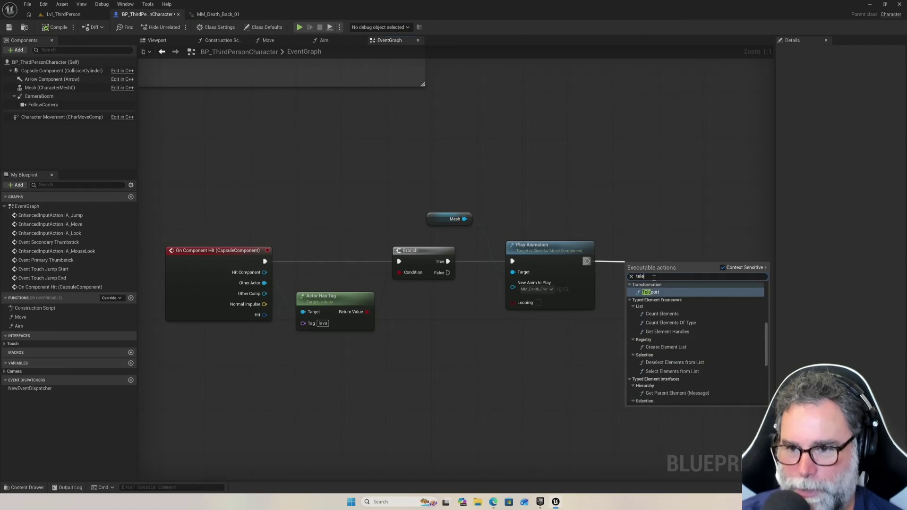
pyautogui.press('BackSpace')
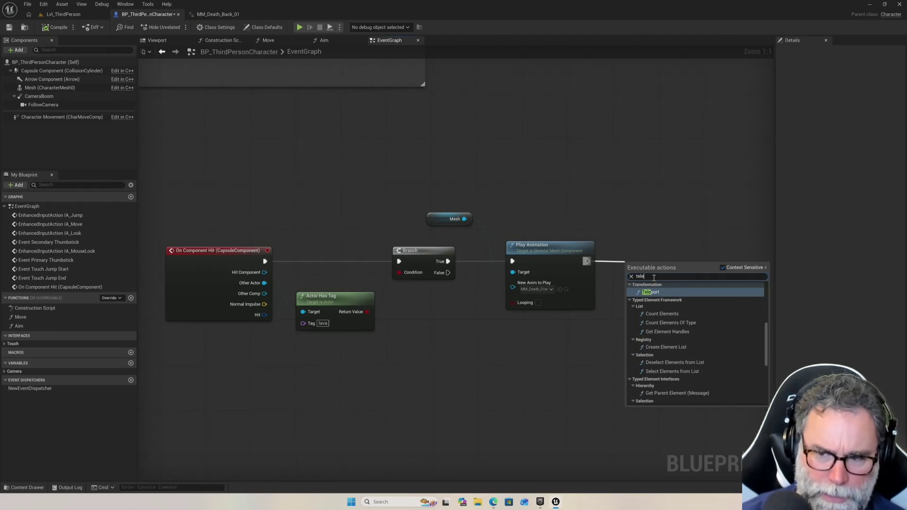
pyautogui.press('Return')
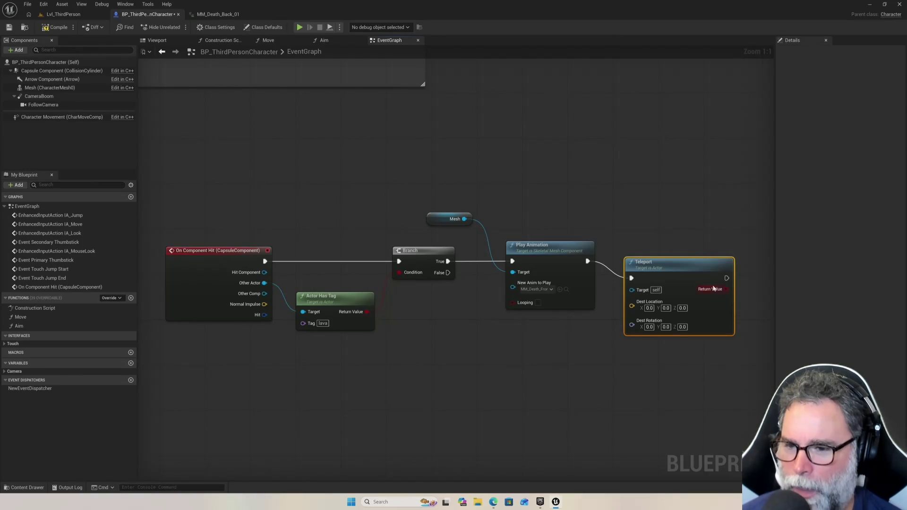
pyautogui.moveTo(685, 261); pyautogui.dragTo(690, 250)
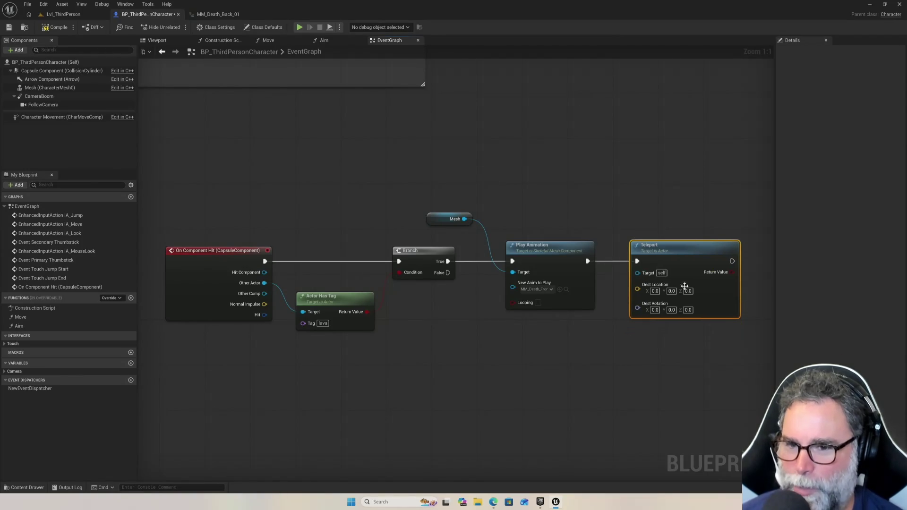
pyautogui.moveTo(699, 334); pyautogui.dragTo(578, 328)
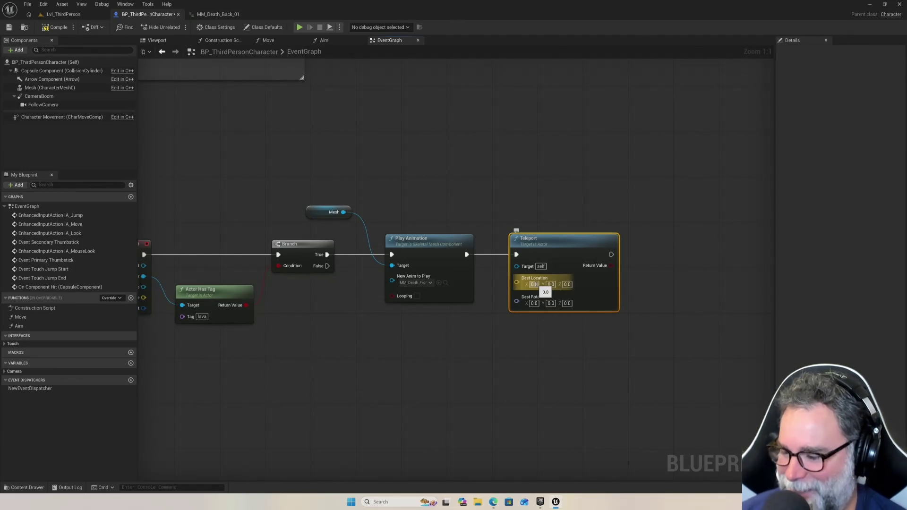
pyautogui.moveTo(535, 238); pyautogui.dragTo(552, 238)
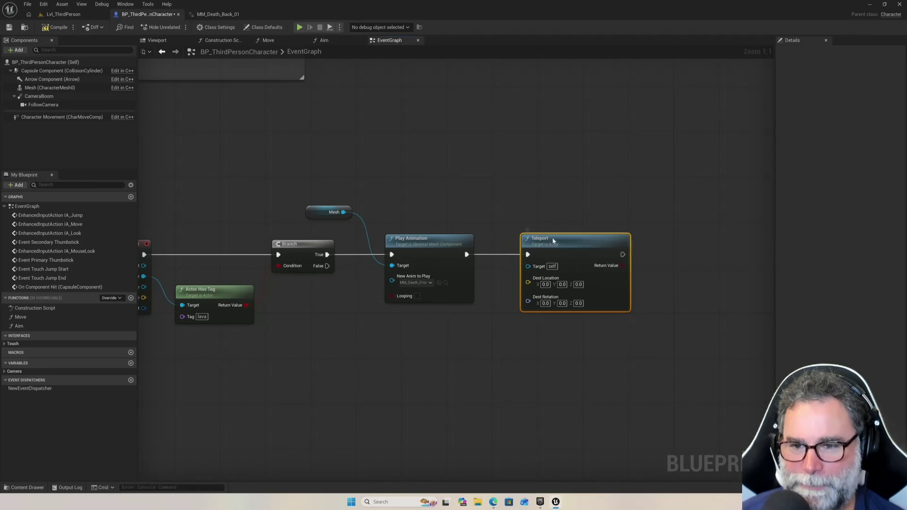
pyautogui.press('Delete')
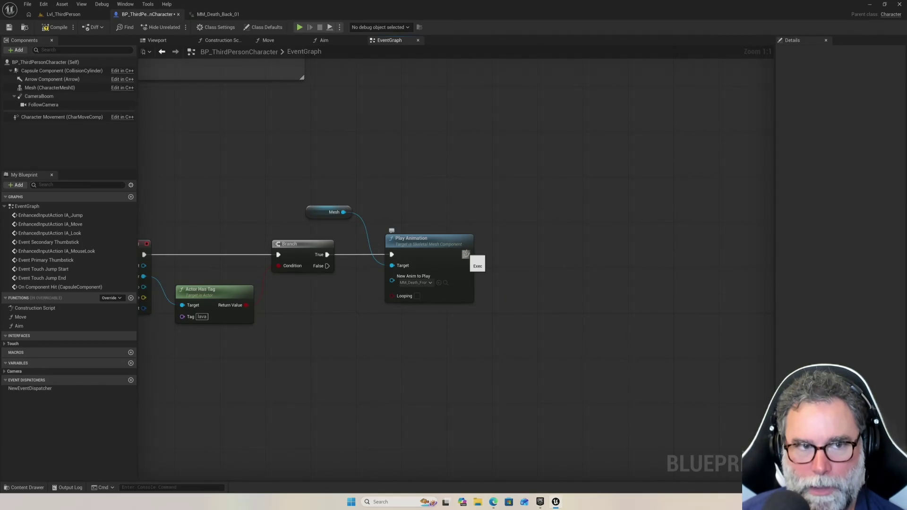
# Add a Load Level Instance (by Name) node after Play Animation with Level Name Lvl_ThirdPerson
pyautogui.moveTo(466, 254); pyautogui.dragTo(510, 255)
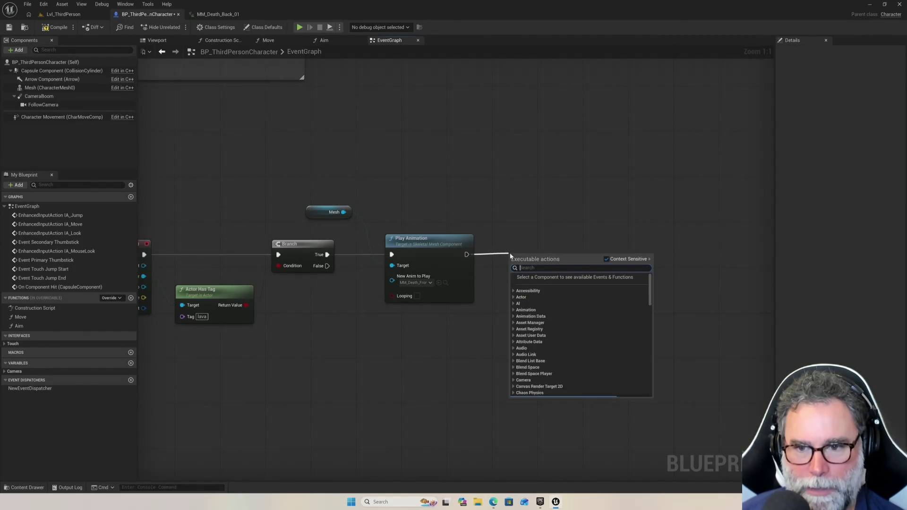
pyautogui.write('level')
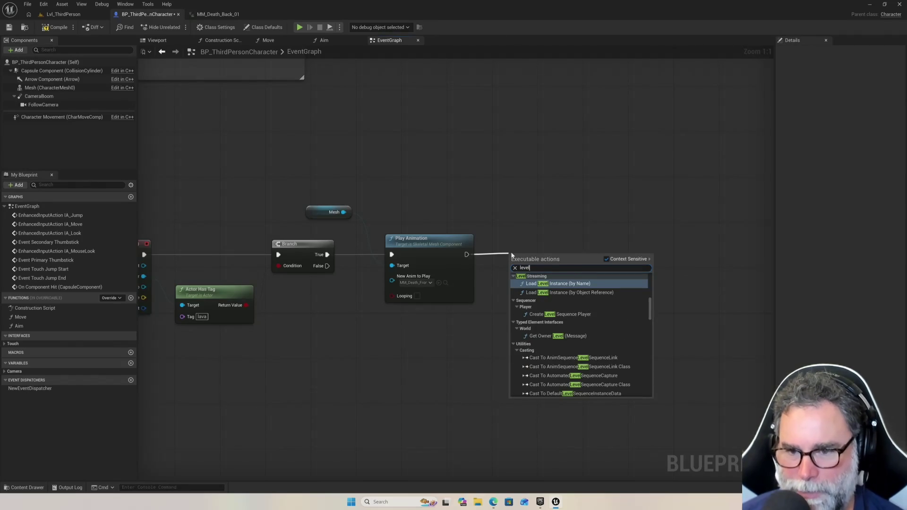
pyautogui.press('Return')
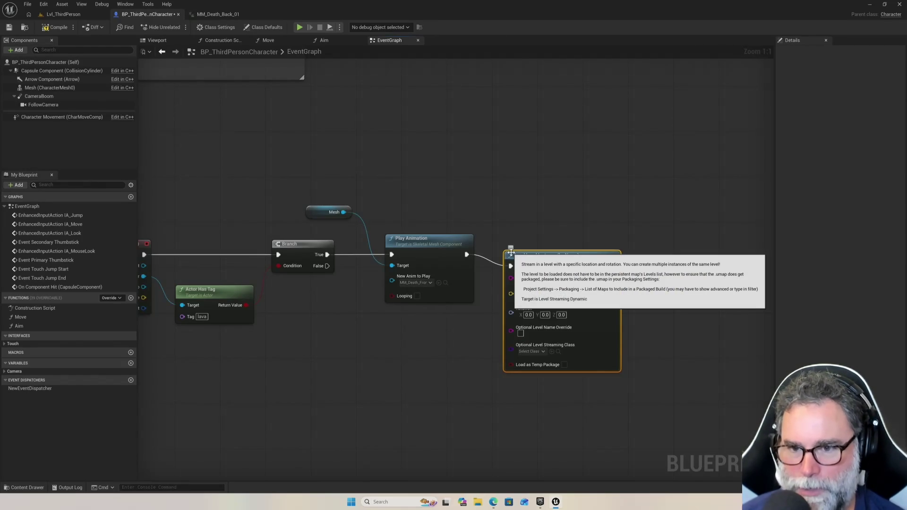
pyautogui.moveTo(562, 255); pyautogui.dragTo(572, 245)
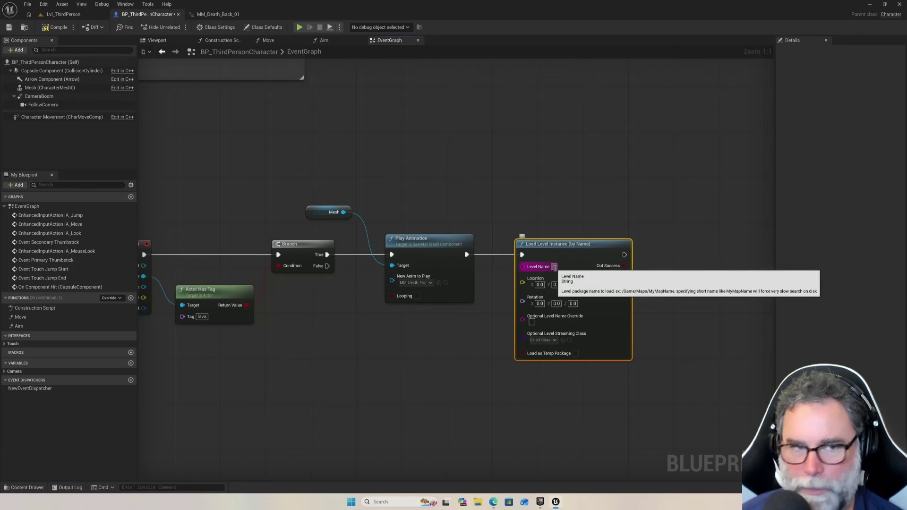
pyautogui.write('Lvl')
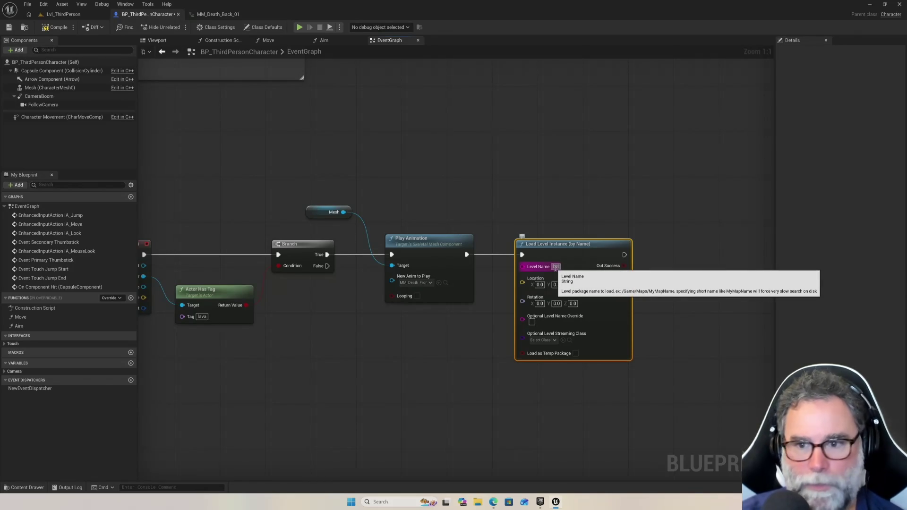
pyautogui.write('_ThirdPerson')
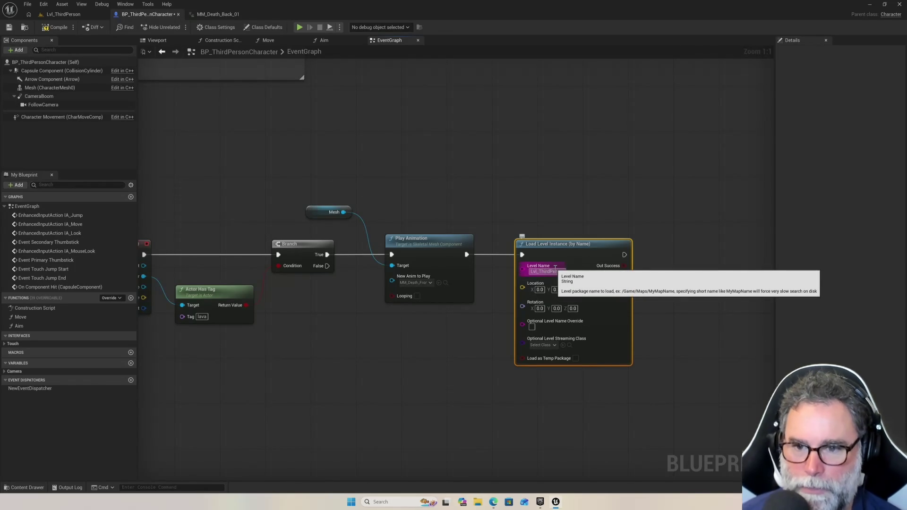
pyautogui.click(666, 366)
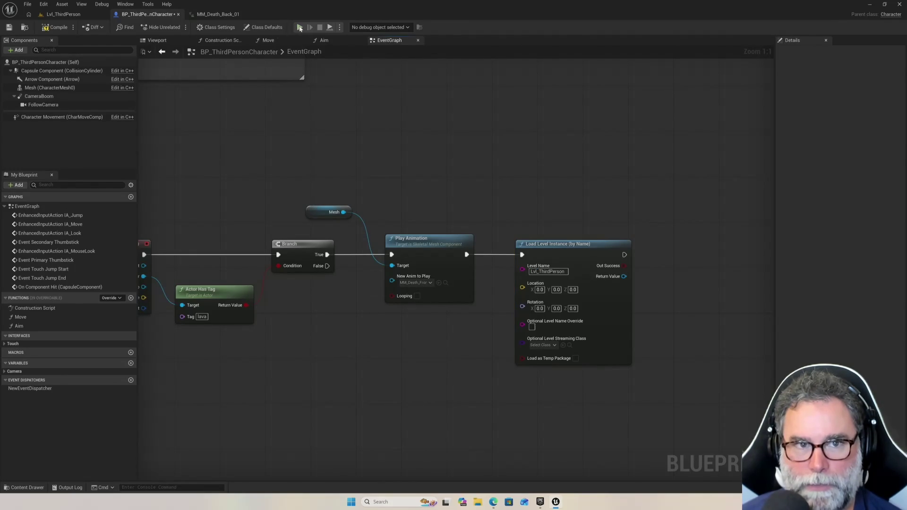
pyautogui.click(72, 16)
pyautogui.click(176, 27)
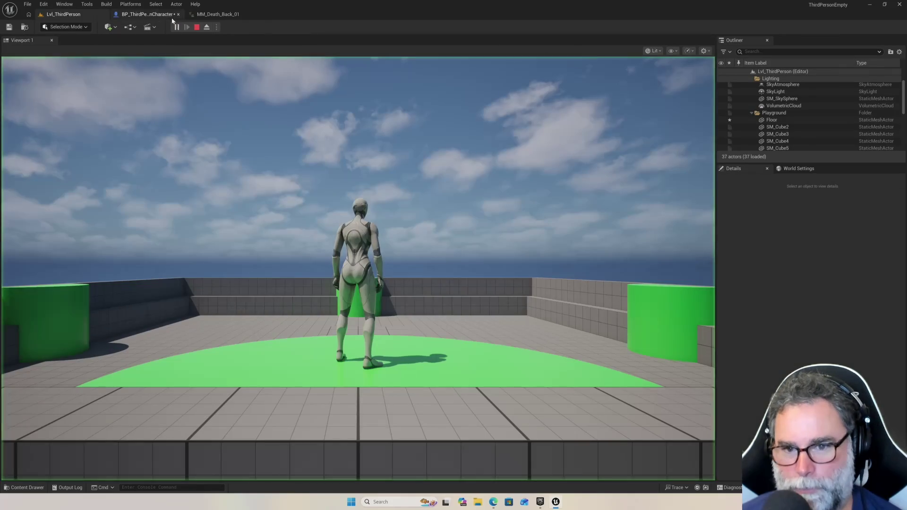
pyautogui.click(240, 108)
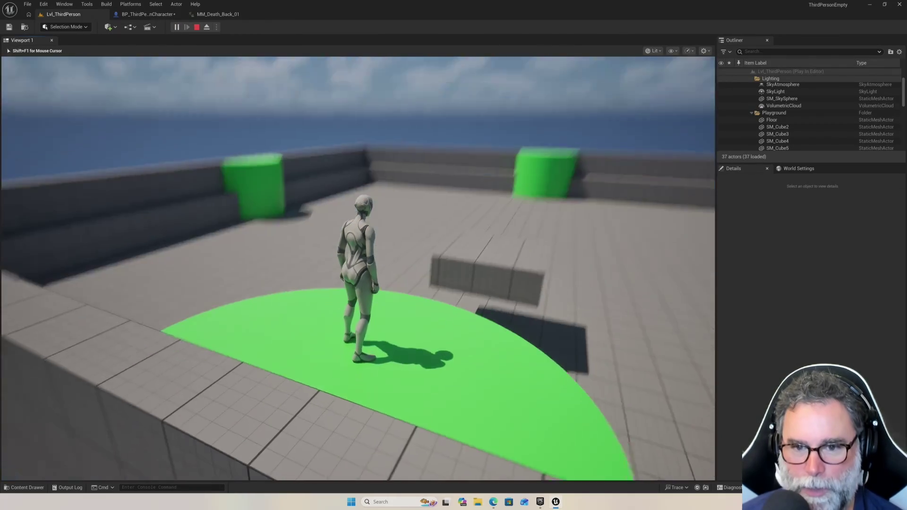
pyautogui.press('w')
pyautogui.press('space')
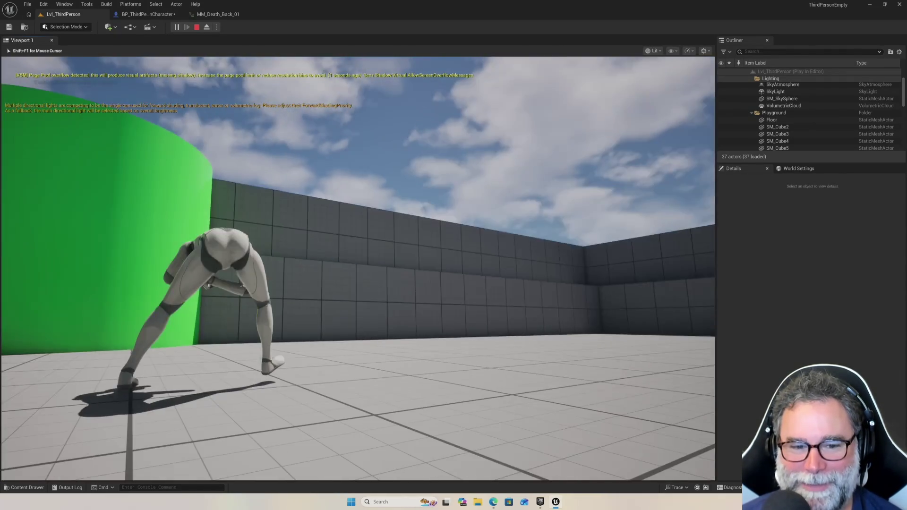
pyautogui.press('Escape')
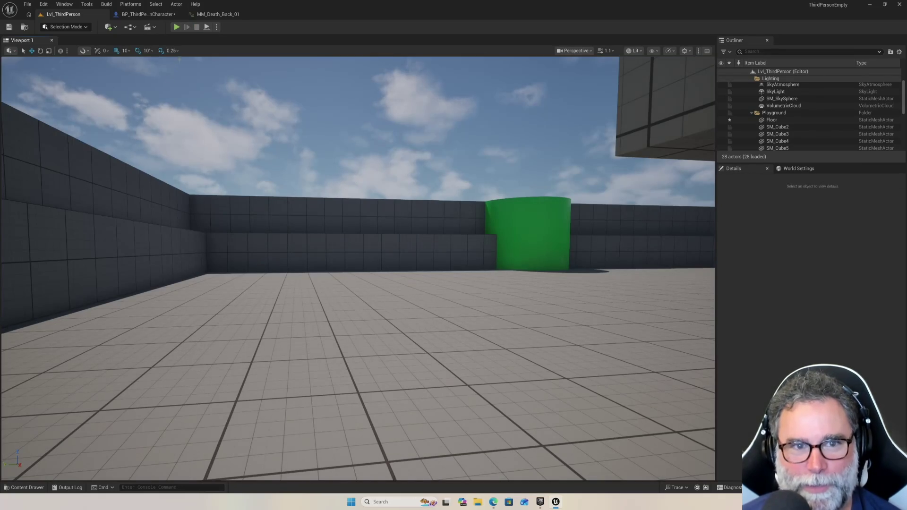
pyautogui.click(149, 15)
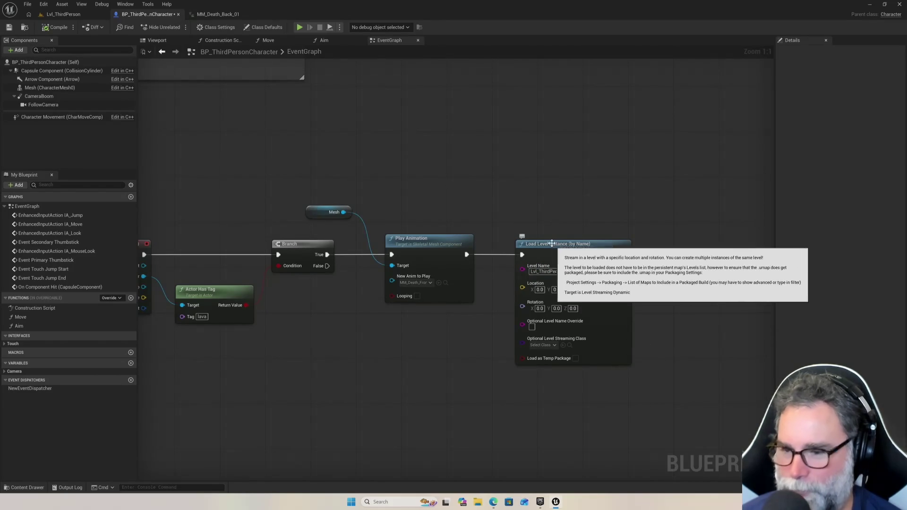
pyautogui.moveTo(520, 245); pyautogui.dragTo(542, 245)
pyautogui.press('Delete')
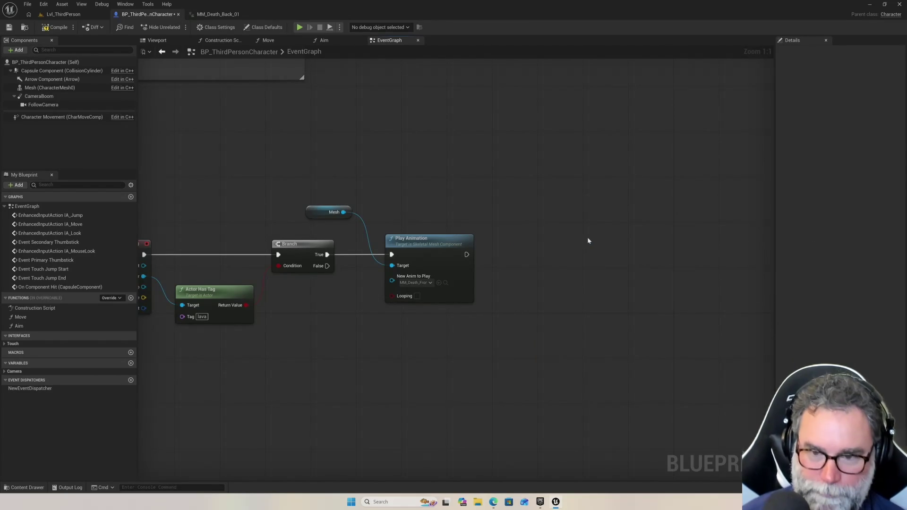
pyautogui.moveTo(466, 255); pyautogui.dragTo(532, 259)
pyautogui.write('load')
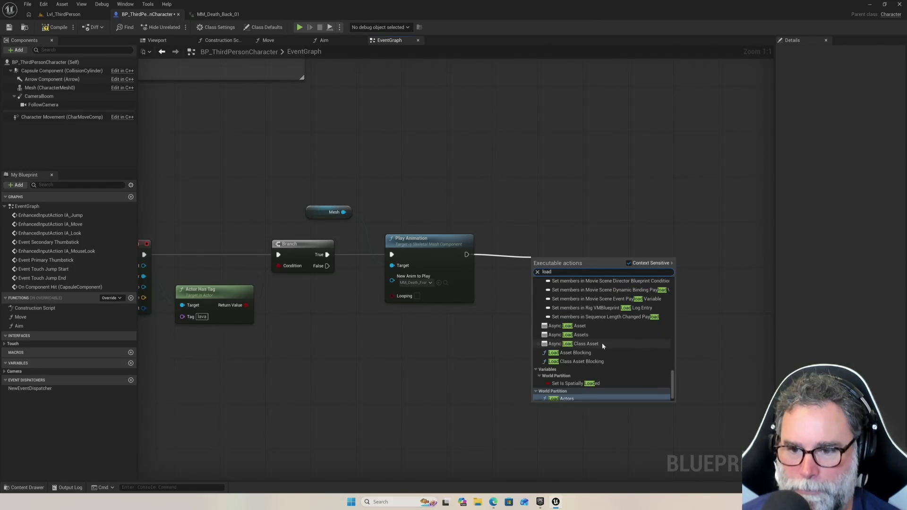
pyautogui.write(' se')
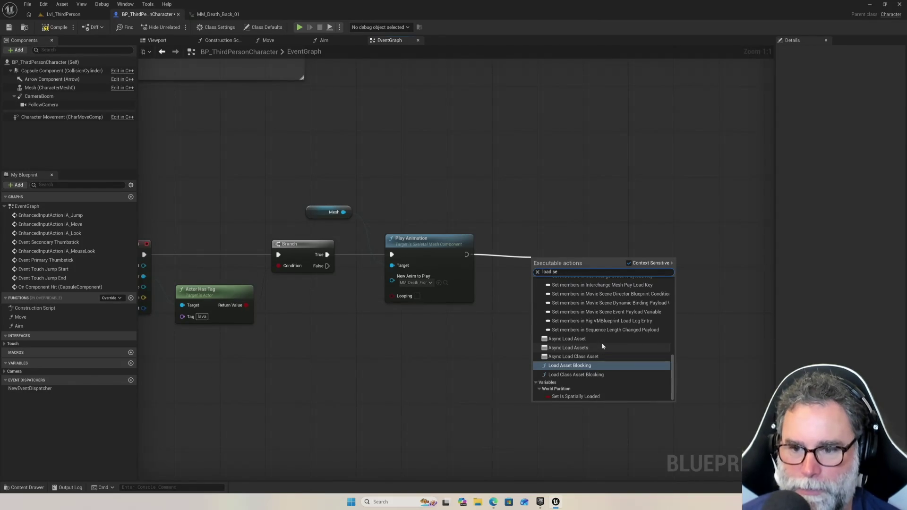
pyautogui.press('BackSpace')
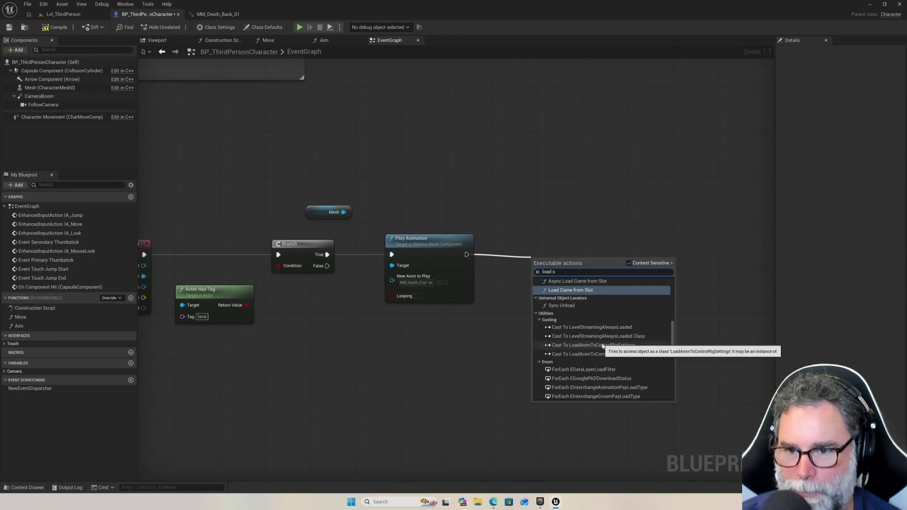
pyautogui.write('el')
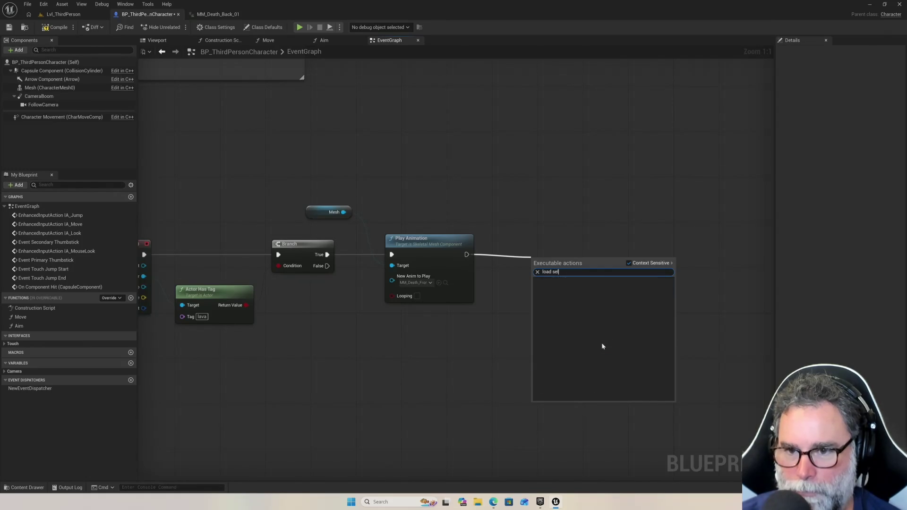
pyautogui.press('BackSpace')
pyautogui.press('BackSpace')
pyautogui.press('BackSpace')
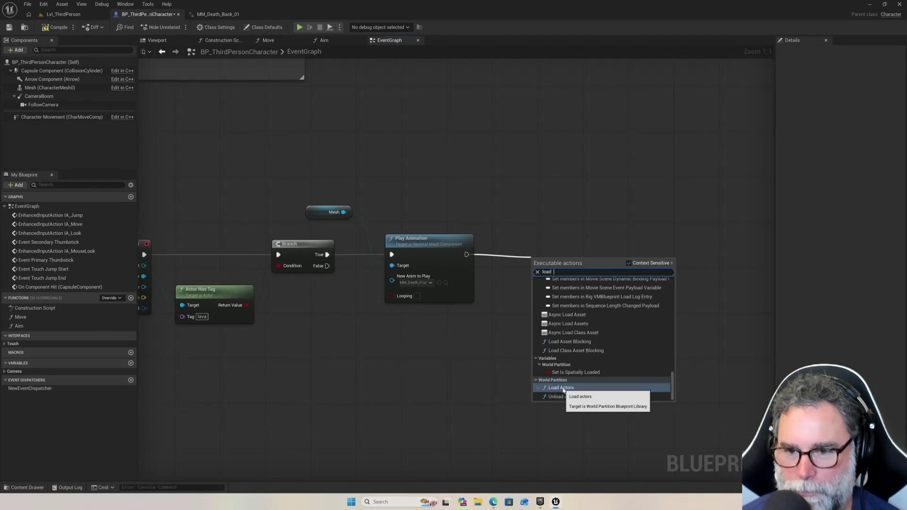
pyautogui.press('BackSpace')
pyautogui.press('BackSpace')
pyautogui.press('BackSpace')
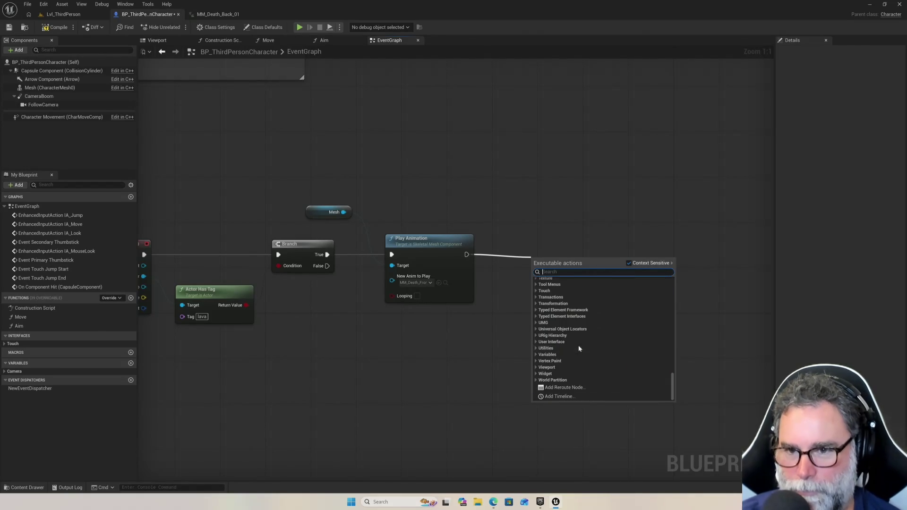
pyautogui.write('level')
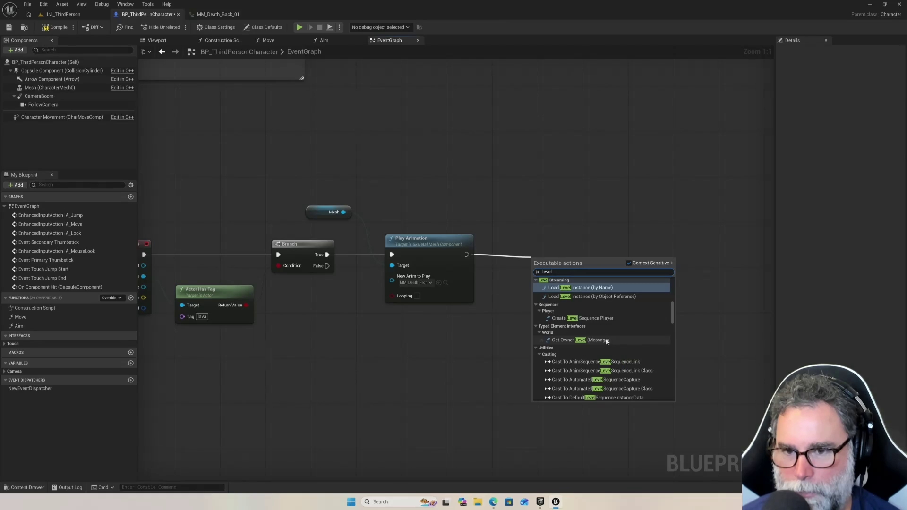
pyautogui.click(593, 341)
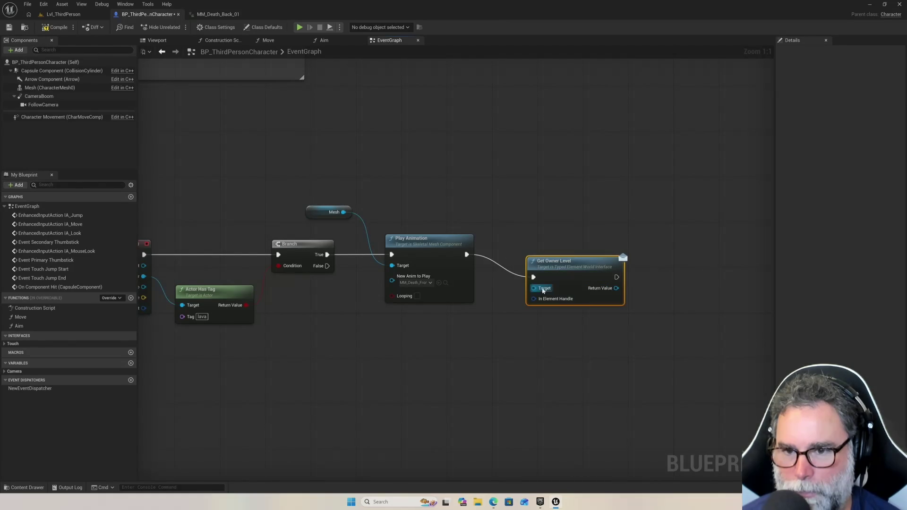
pyautogui.moveTo(568, 265); pyautogui.dragTo(570, 246)
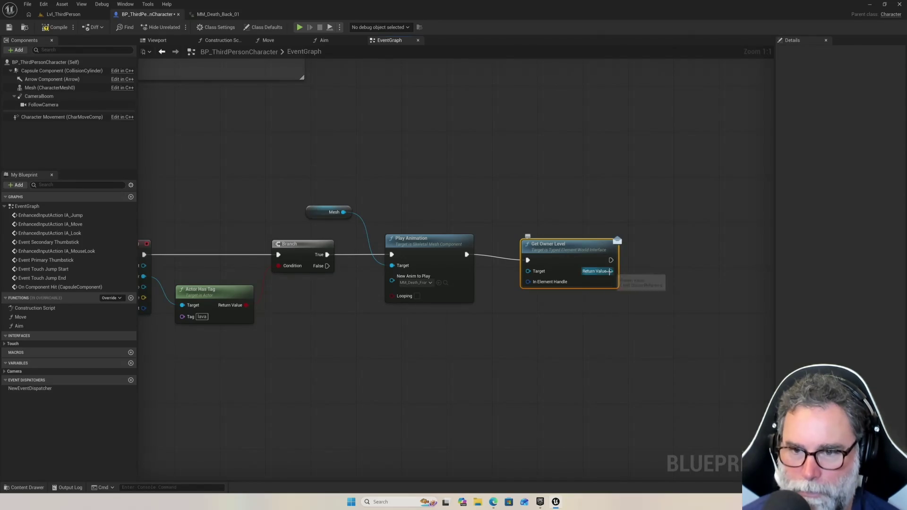
pyautogui.press('Delete')
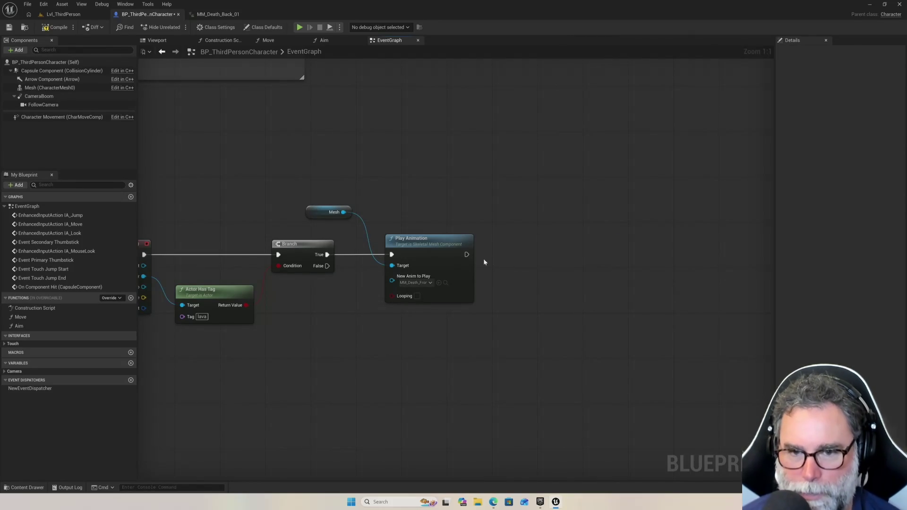
# Add a Get Current Level Name node after Play Animation
pyautogui.moveTo(467, 255); pyautogui.dragTo(510, 255)
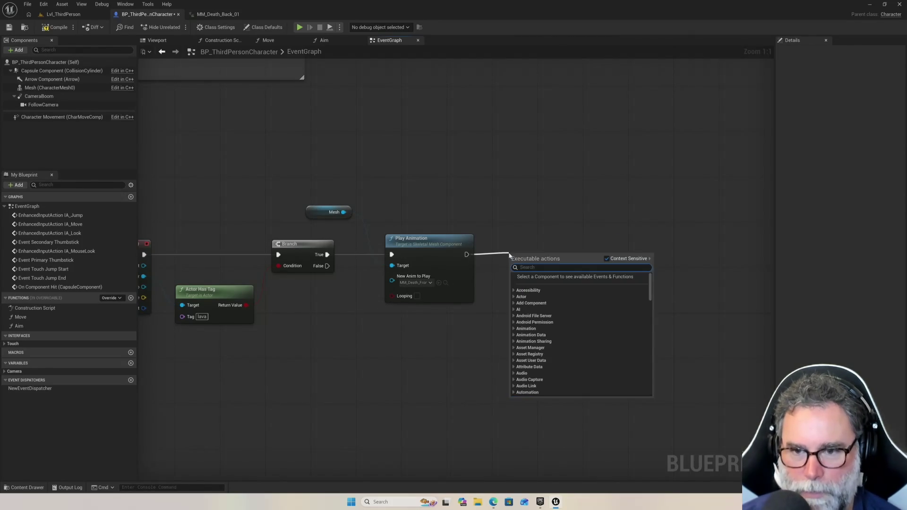
pyautogui.write('level')
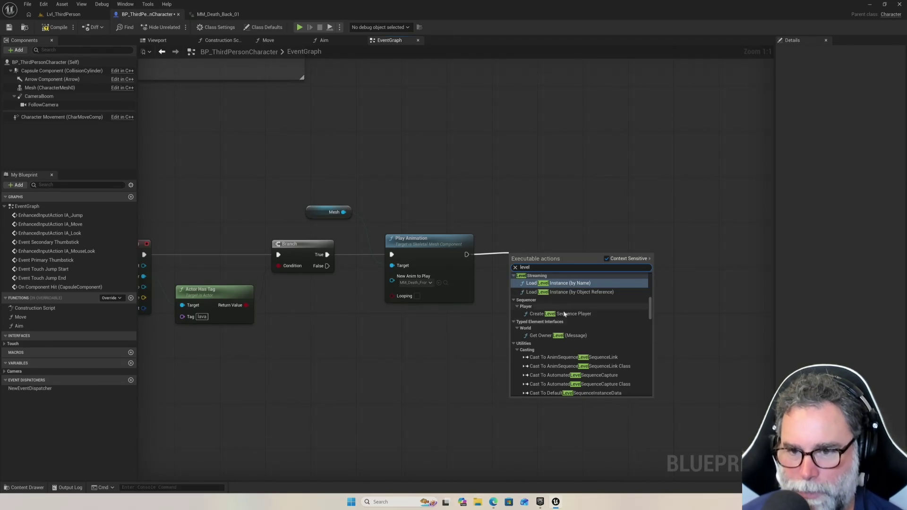
pyautogui.moveTo(651, 308)
pyautogui.mouseDown()
pyautogui.moveTo(652, 367)
pyautogui.moveTo(660, 274)
pyautogui.mouseUp()
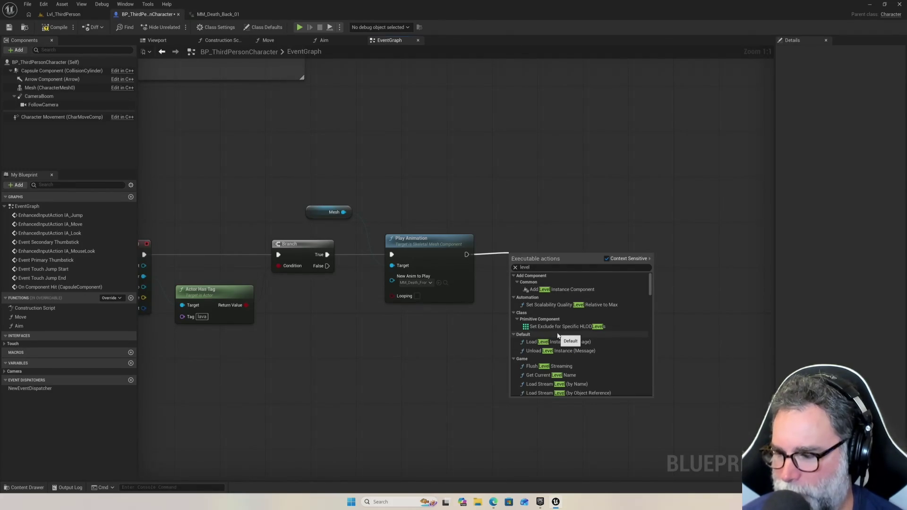
pyautogui.scroll(-1, 564, 343)
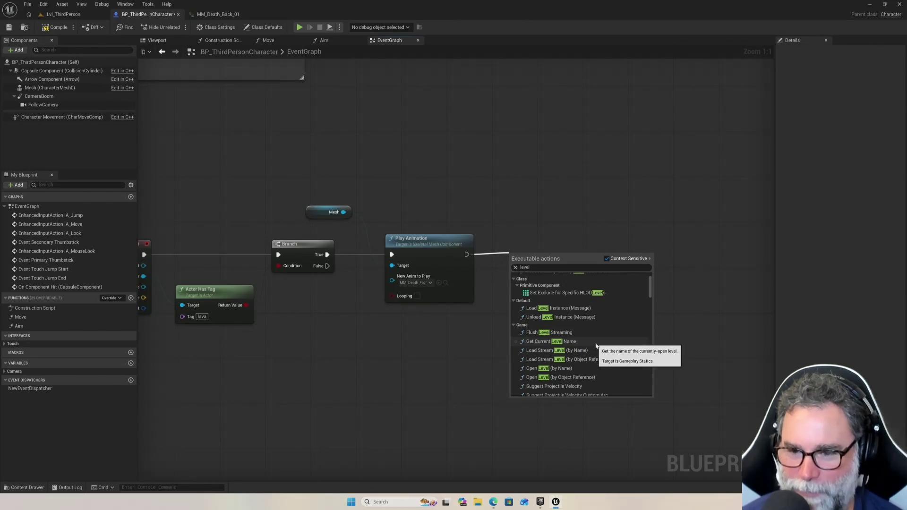
pyautogui.click(554, 342)
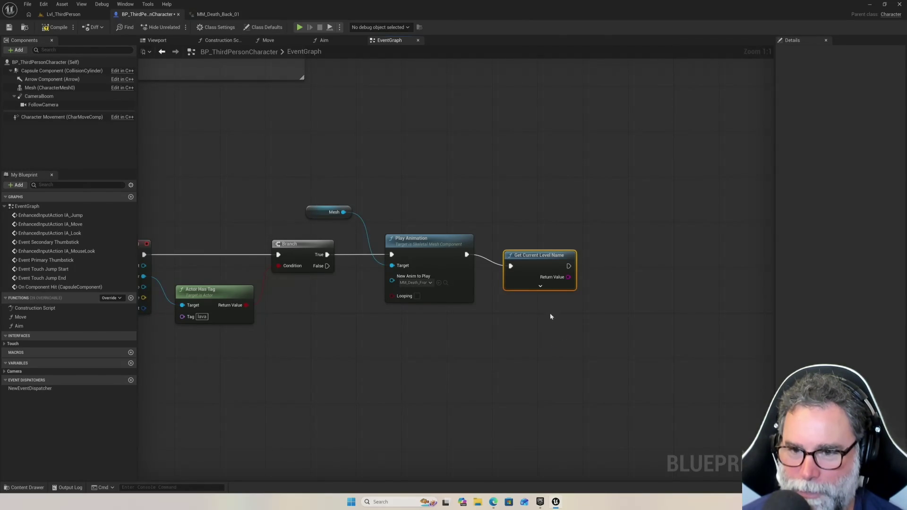
pyautogui.moveTo(544, 253)
pyautogui.mouseDown()
pyautogui.moveTo(555, 241)
pyautogui.moveTo(592, 263)
pyautogui.moveTo(625, 257)
pyautogui.mouseUp()
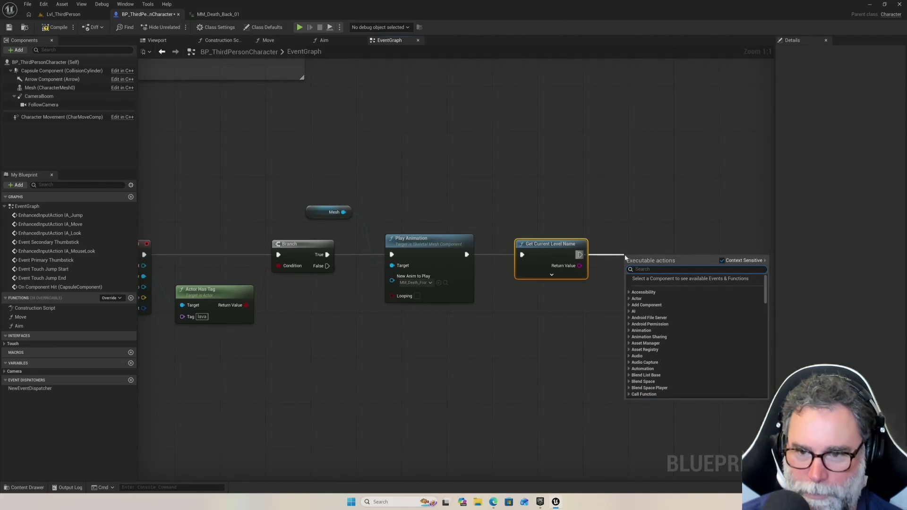
# Feed its Return Value into a new Load Level Instance (by Name) node and compile
pyautogui.click(600, 288)
pyautogui.moveTo(580, 266); pyautogui.dragTo(624, 267)
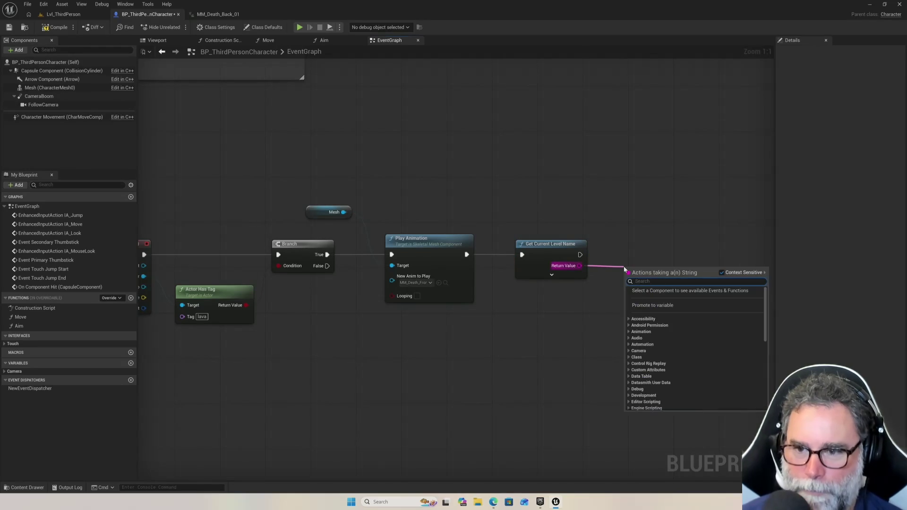
pyautogui.write('load')
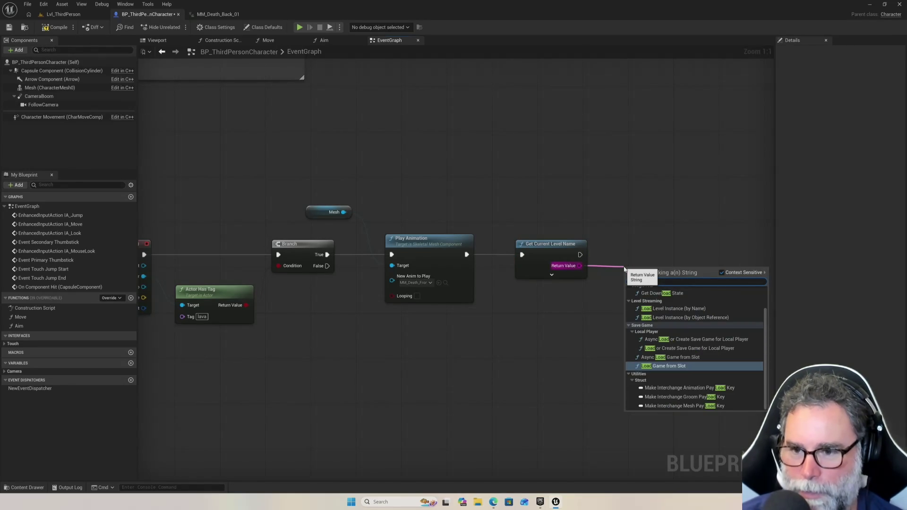
pyautogui.click(676, 308)
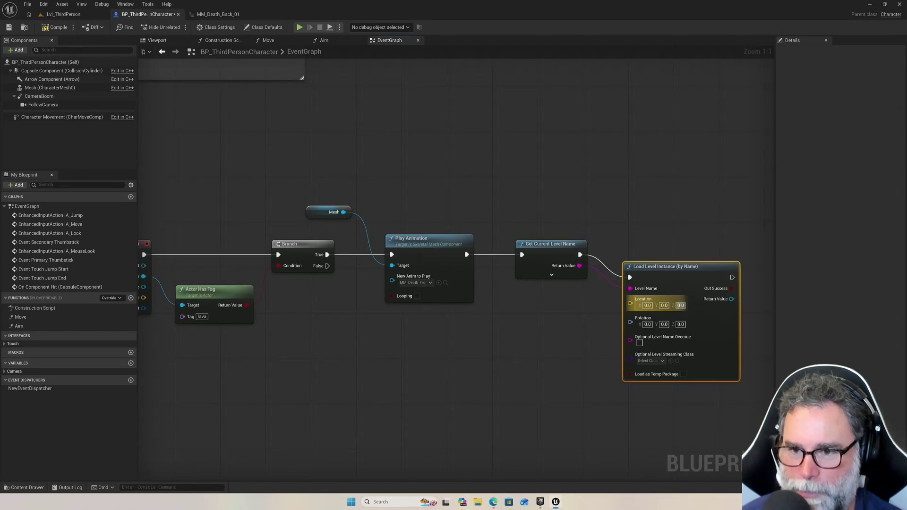
pyautogui.moveTo(670, 267); pyautogui.dragTo(681, 244)
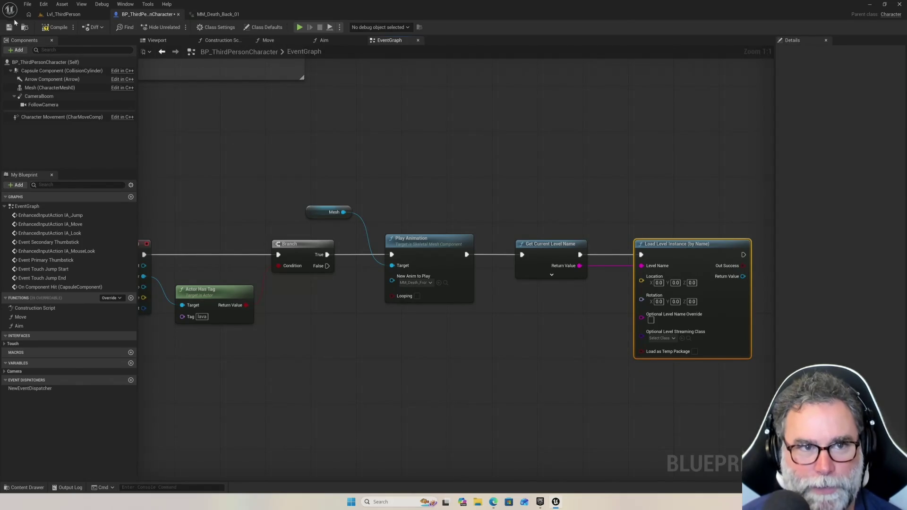
pyautogui.click(64, 30)
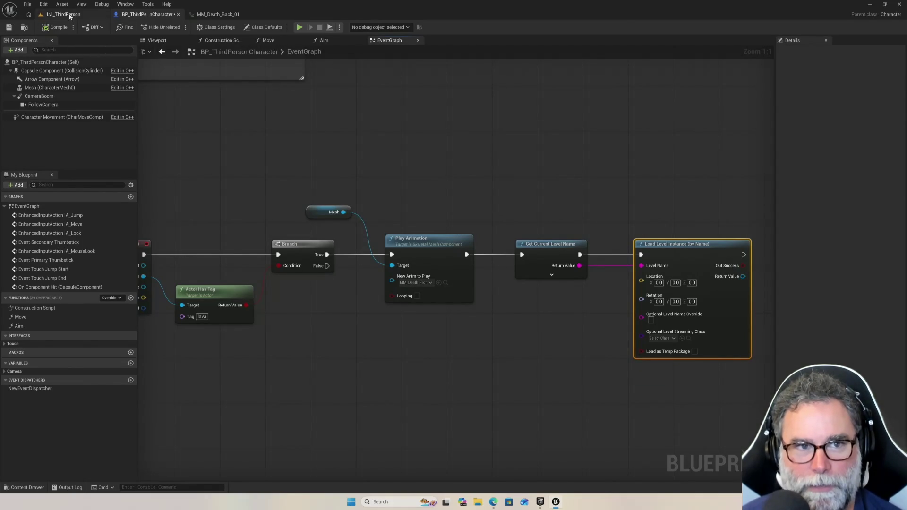
# Play-test Lvl_ThirdPerson by jumping and running, then close the MM_Death_Back_01 editor
pyautogui.click(61, 14)
pyautogui.click(176, 28)
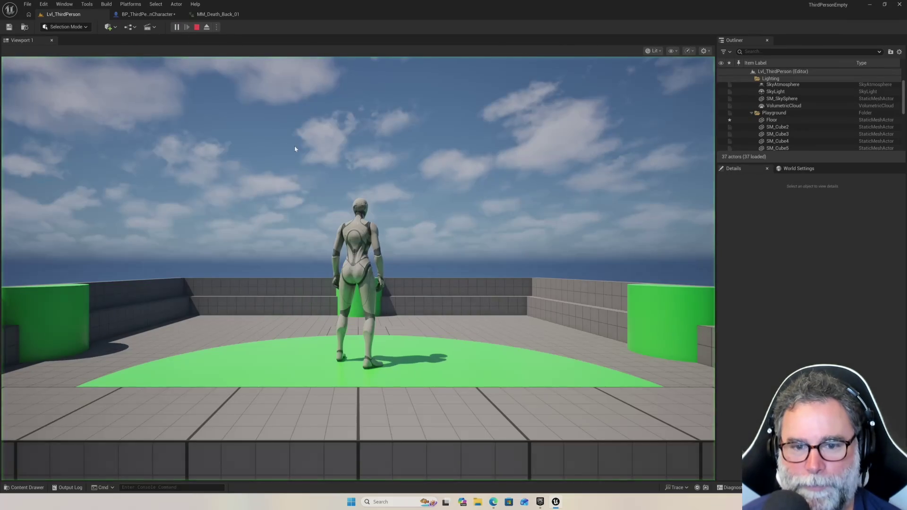
pyautogui.press('space')
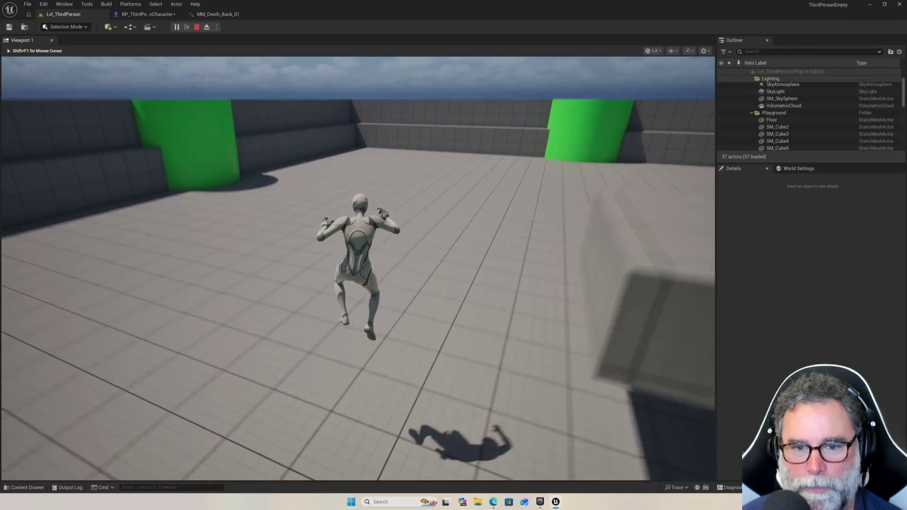
pyautogui.press('s')
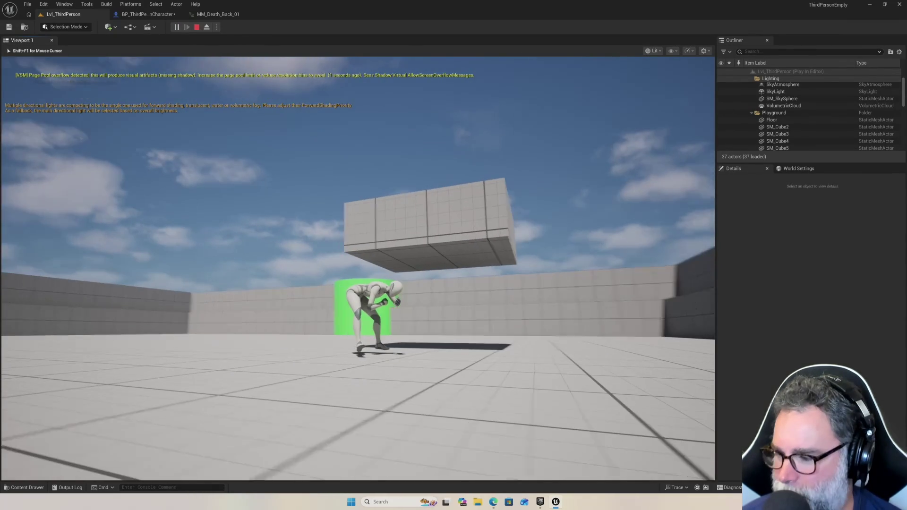
pyautogui.hotkey('shift', 'F1')
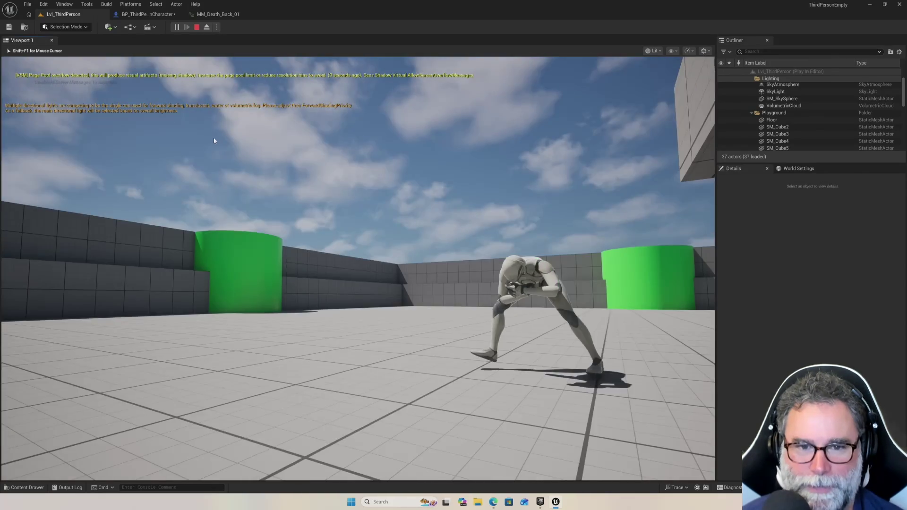
pyautogui.press('Escape')
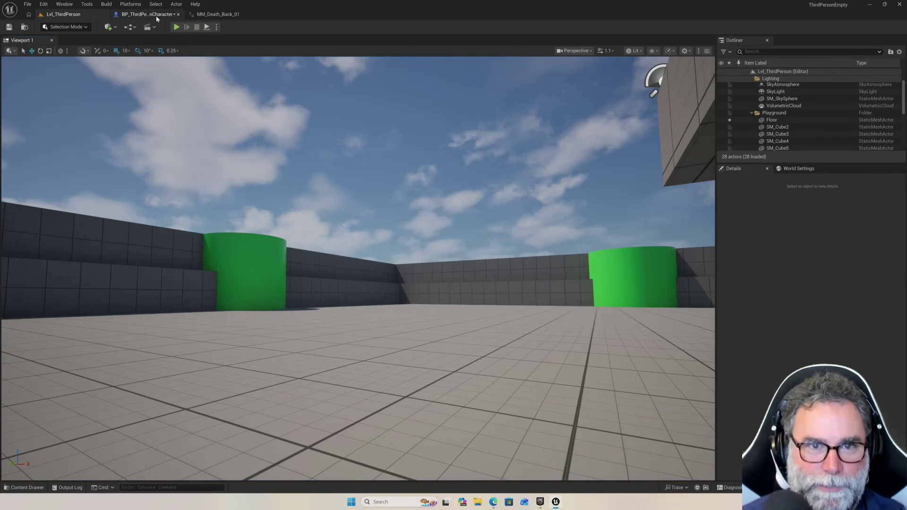
pyautogui.click(253, 14)
pyautogui.click(156, 15)
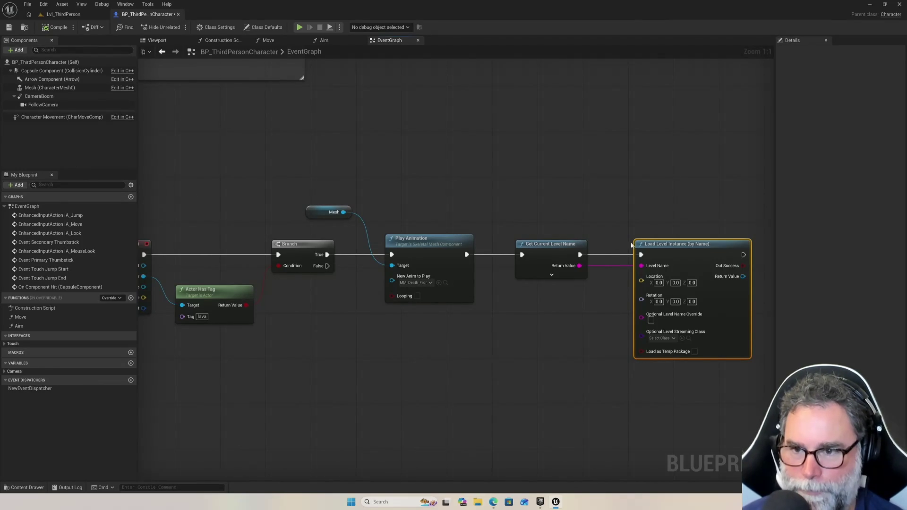
# Replace Load Level Instance with Open Level (by Name) fed by the level name, removing the String-to-Name node
pyautogui.press('Delete')
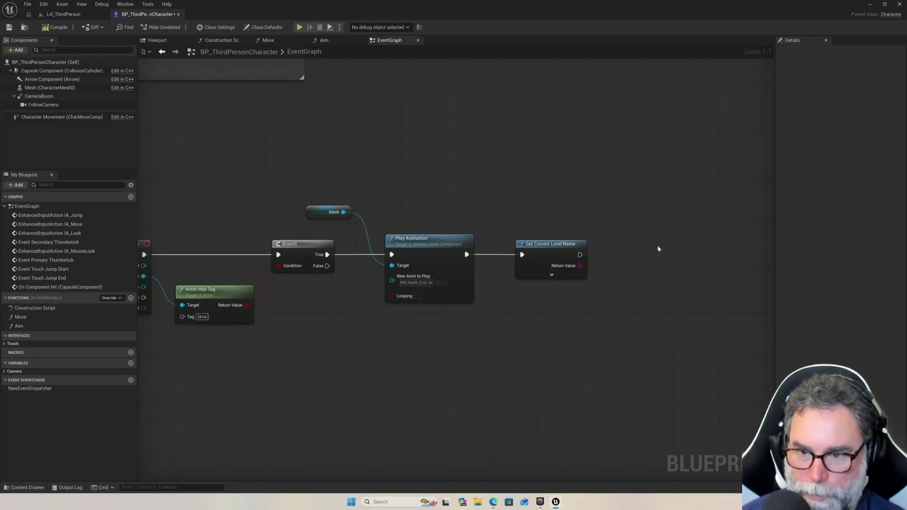
pyautogui.moveTo(580, 265); pyautogui.dragTo(624, 265)
pyautogui.write('open leve')
pyautogui.press('Return')
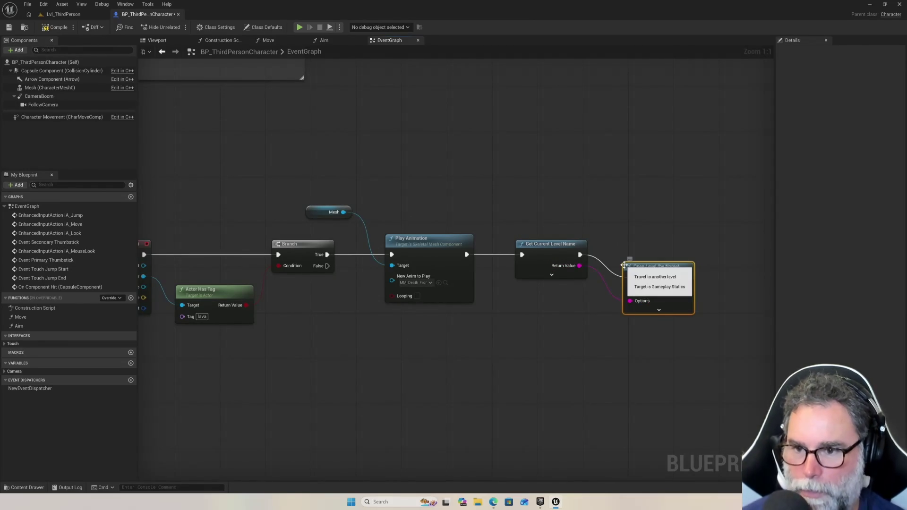
pyautogui.moveTo(662, 271)
pyautogui.mouseDown()
pyautogui.moveTo(683, 236)
pyautogui.moveTo(648, 261)
pyautogui.moveTo(645, 253)
pyautogui.mouseUp()
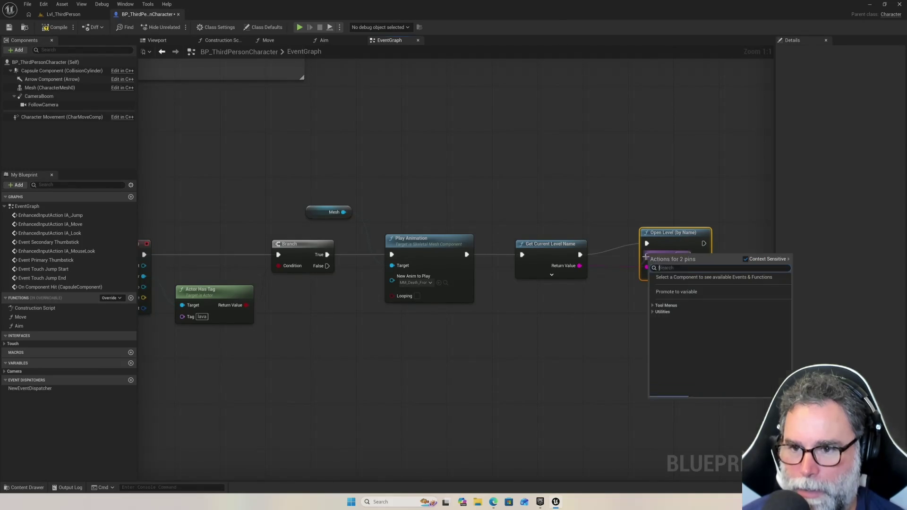
pyautogui.click(634, 282)
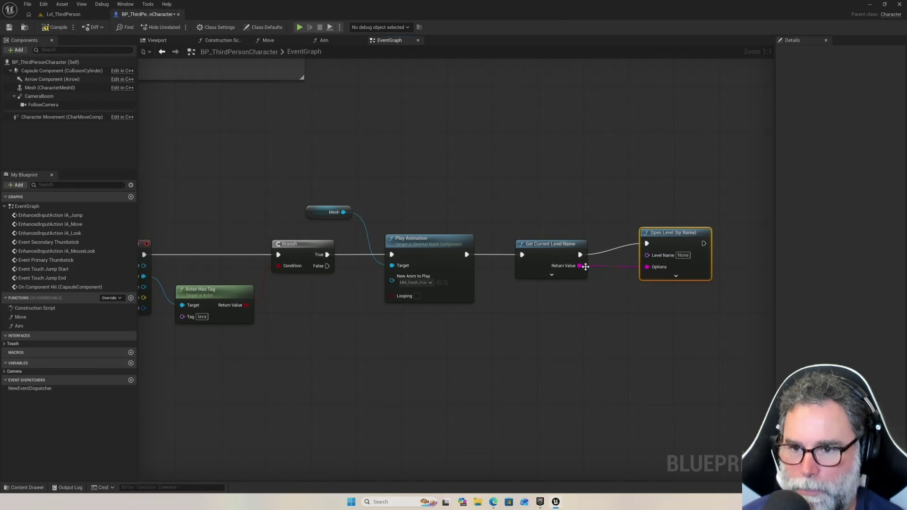
pyautogui.moveTo(579, 265); pyautogui.dragTo(653, 259)
pyautogui.moveTo(687, 234); pyautogui.dragTo(698, 239)
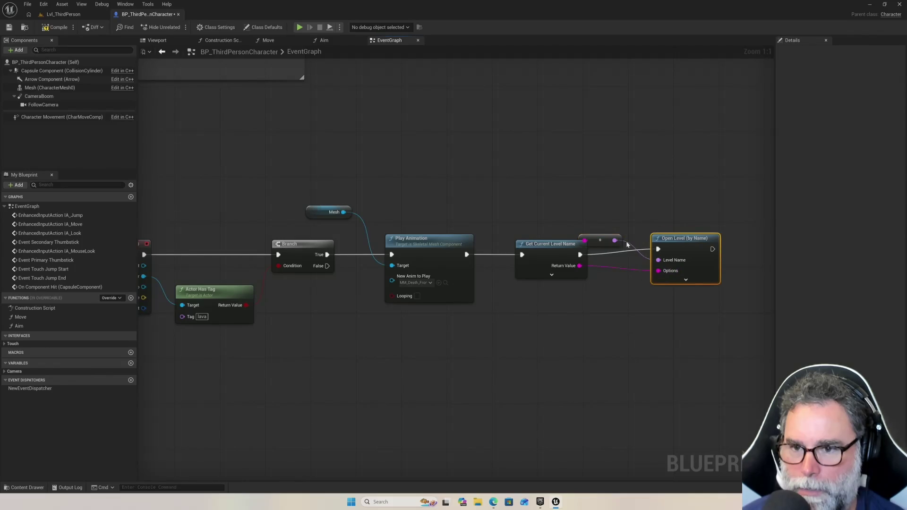
pyautogui.moveTo(605, 240); pyautogui.dragTo(634, 212)
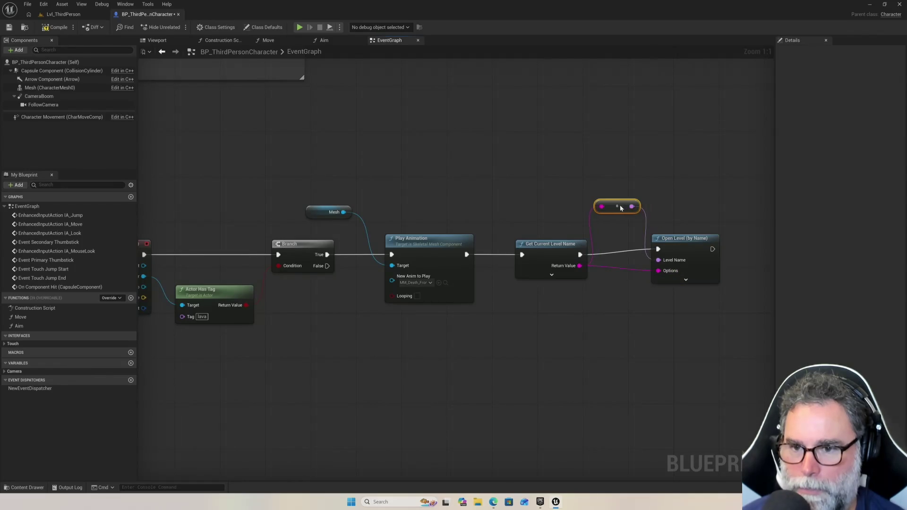
pyautogui.press('Delete')
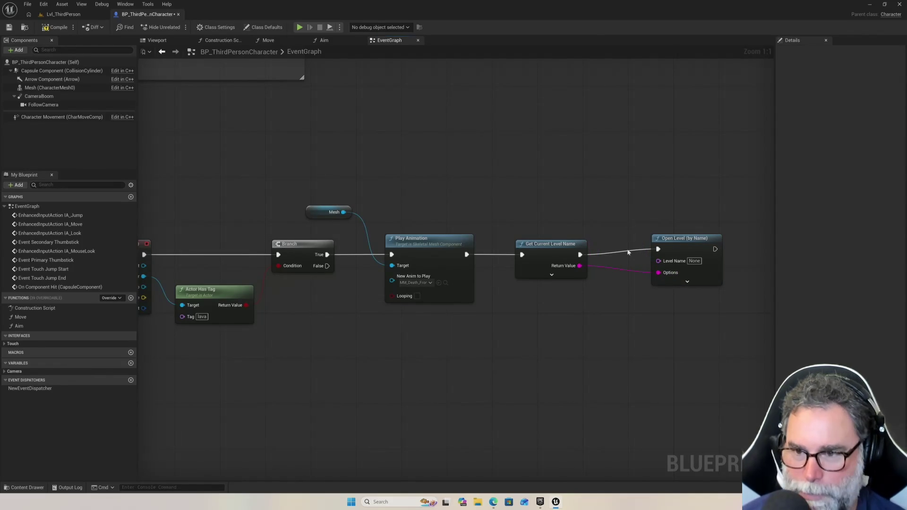
pyautogui.moveTo(685, 237)
pyautogui.mouseDown()
pyautogui.moveTo(667, 232)
pyautogui.moveTo(679, 243)
pyautogui.mouseUp()
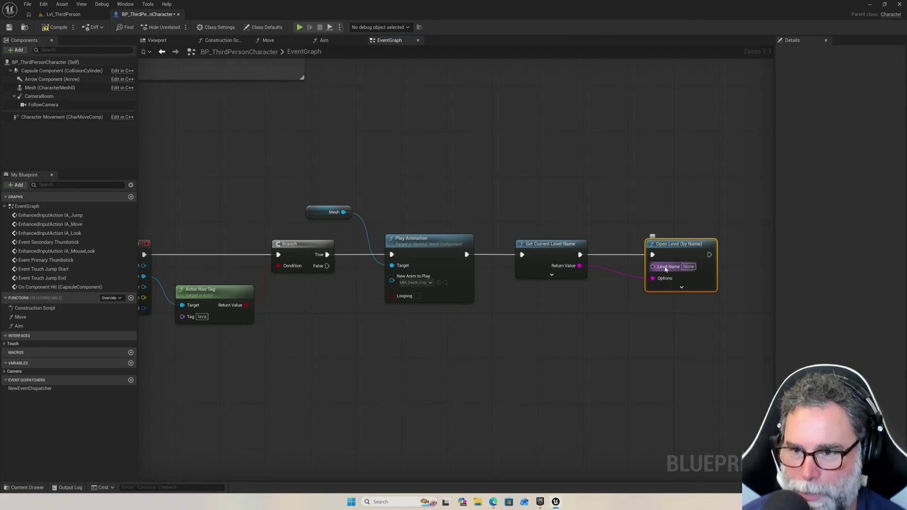
# Recreate Open Level (by Name) directly from Get Current Level Name's Return Value
pyautogui.press('Delete')
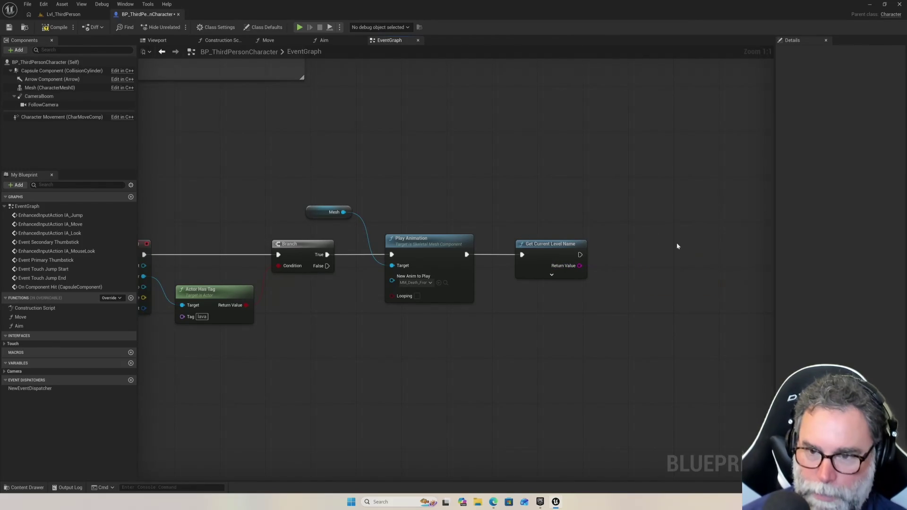
pyautogui.moveTo(579, 267); pyautogui.dragTo(623, 267)
pyautogui.write('open')
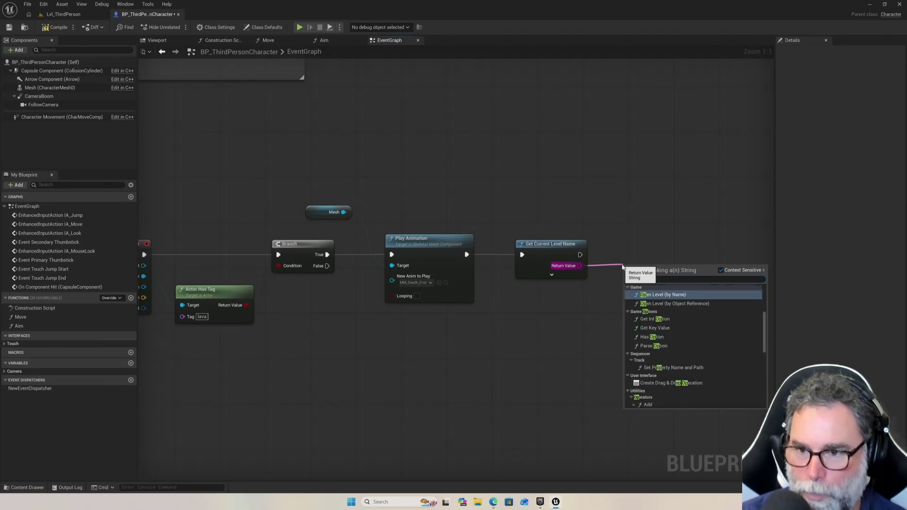
pyautogui.press('Return')
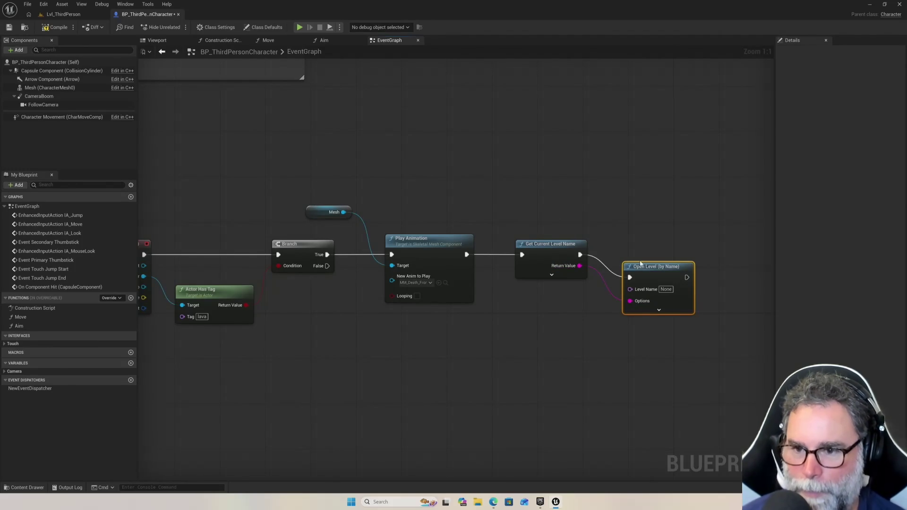
pyautogui.moveTo(652, 264); pyautogui.dragTo(658, 237)
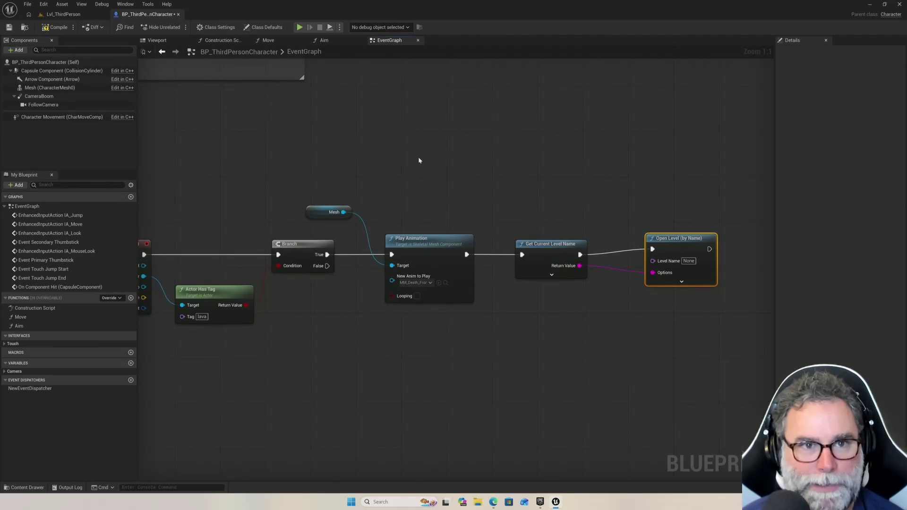
pyautogui.click(63, 14)
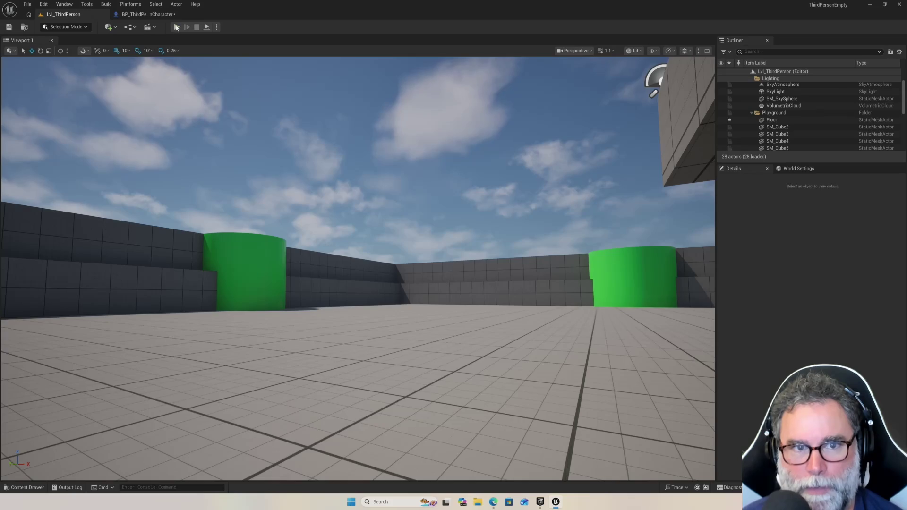
pyautogui.click(176, 27)
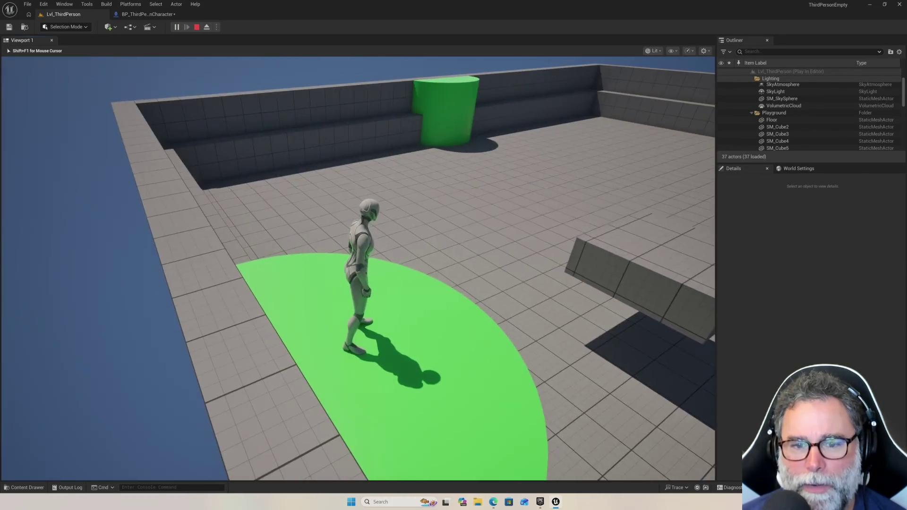
pyautogui.press('w')
pyautogui.press('space')
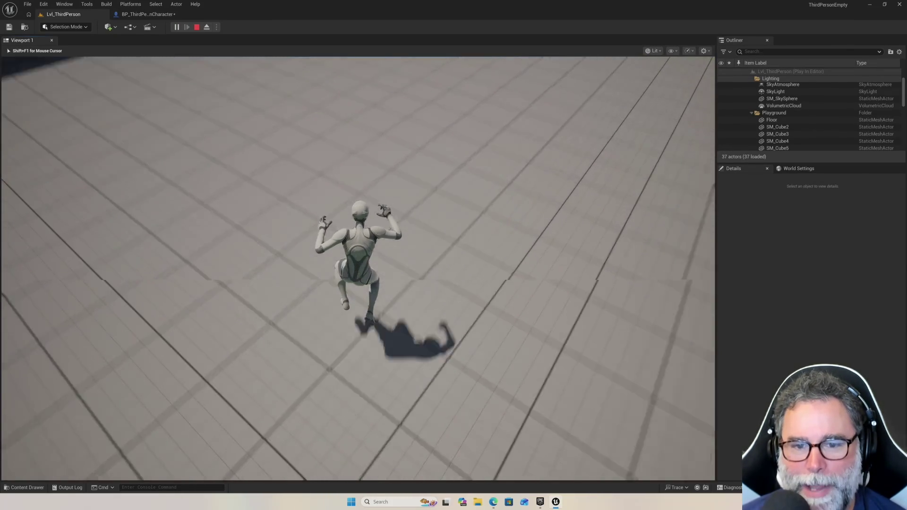
pyautogui.press('Escape')
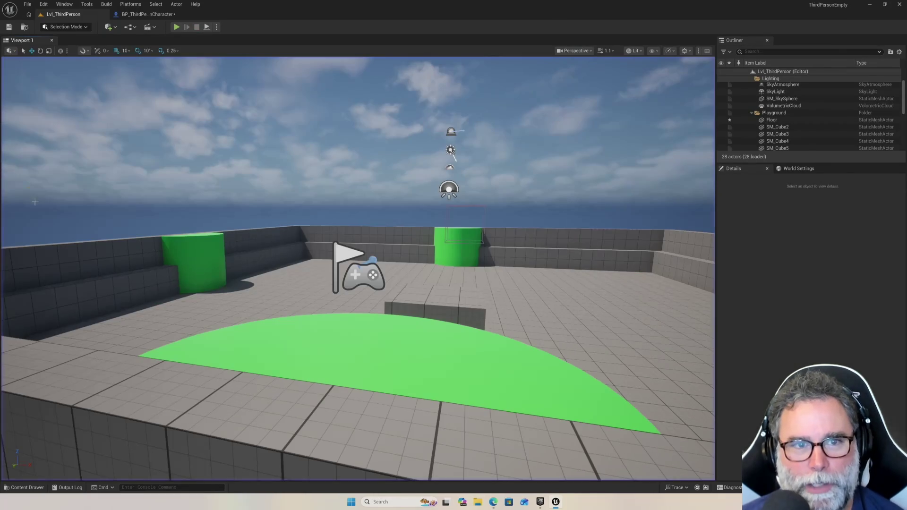
pyautogui.click(138, 15)
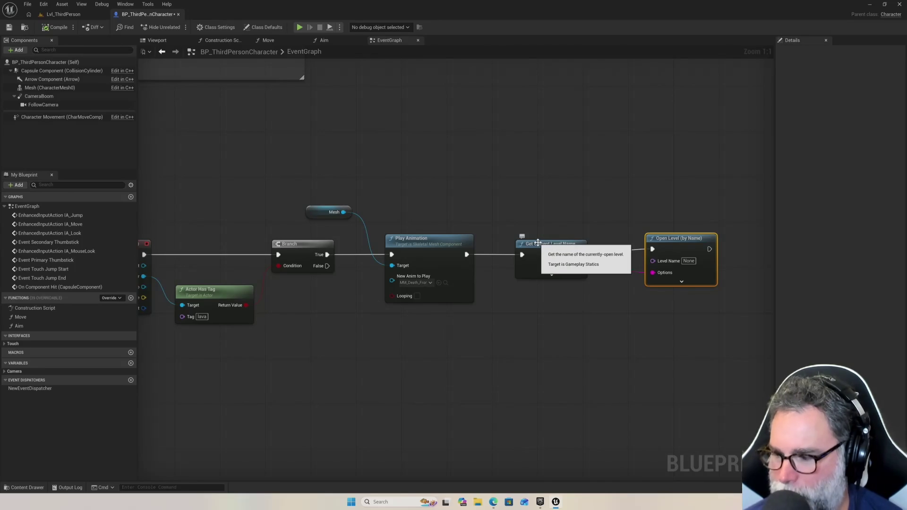
# Make room and insert a Delay node after Play Animation
pyautogui.moveTo(683, 239); pyautogui.dragTo(712, 244)
pyautogui.moveTo(586, 243); pyautogui.dragTo(643, 243)
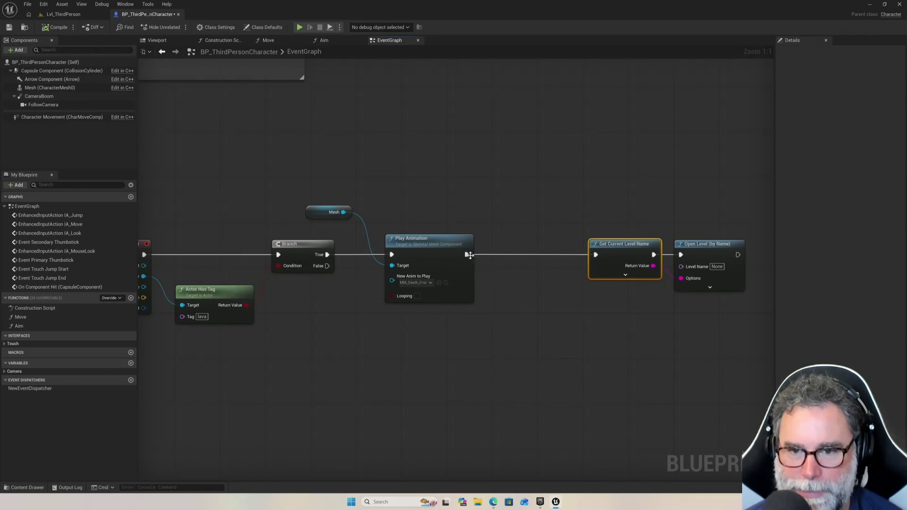
pyautogui.moveTo(466, 254); pyautogui.dragTo(501, 287)
pyautogui.write('de')
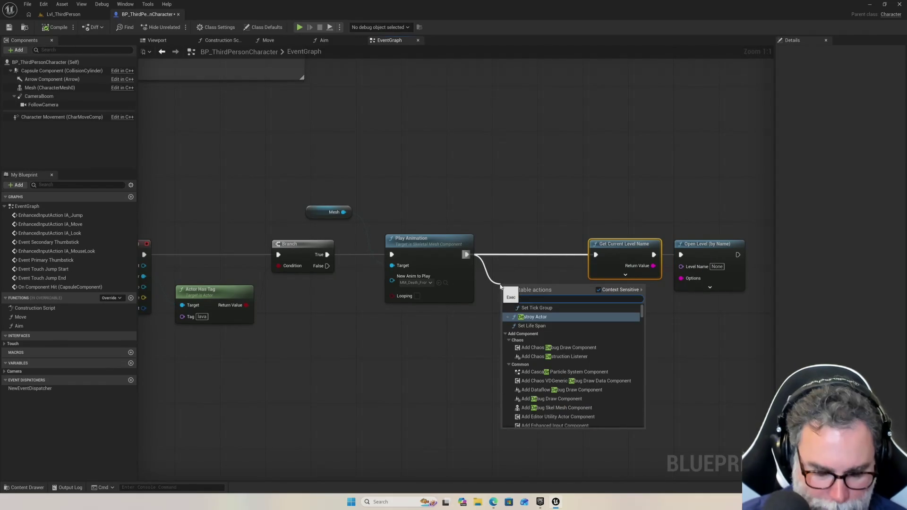
pyautogui.write('lay')
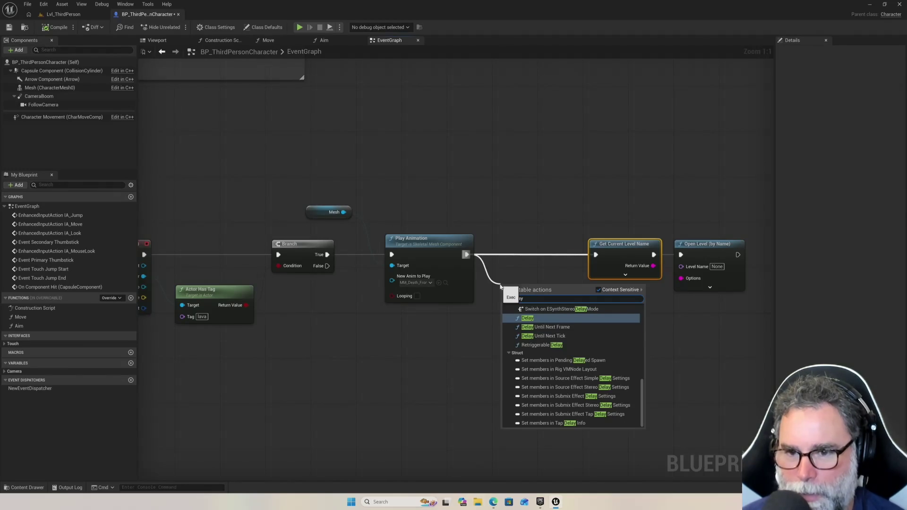
pyautogui.press('Return')
# Line up the Delay, Get Current Level Name and Open Level nodes and set Duration to 1
pyautogui.moveTo(531, 273); pyautogui.dragTo(530, 261)
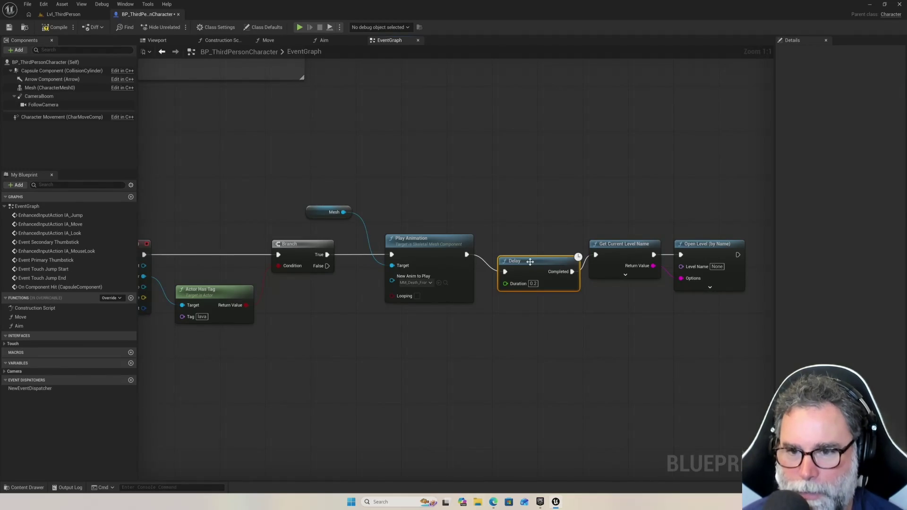
pyautogui.moveTo(607, 245); pyautogui.dragTo(620, 249)
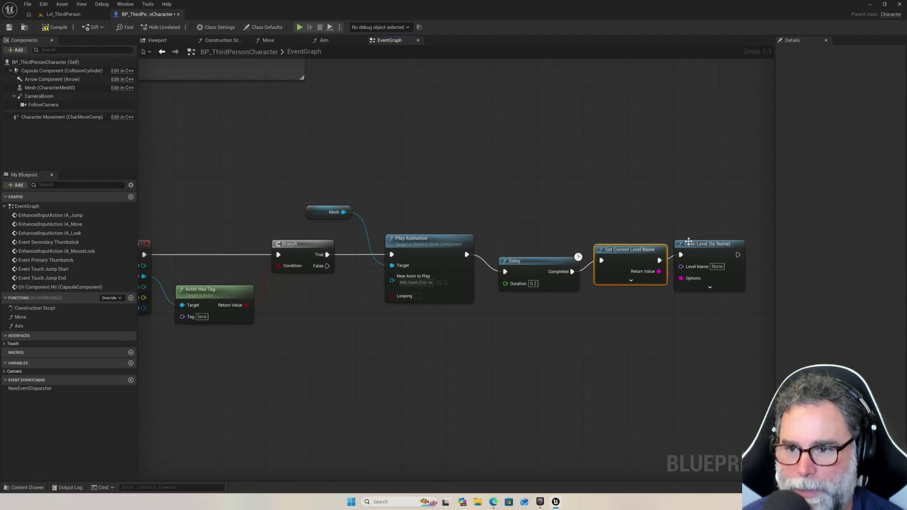
pyautogui.moveTo(692, 244); pyautogui.dragTo(710, 251)
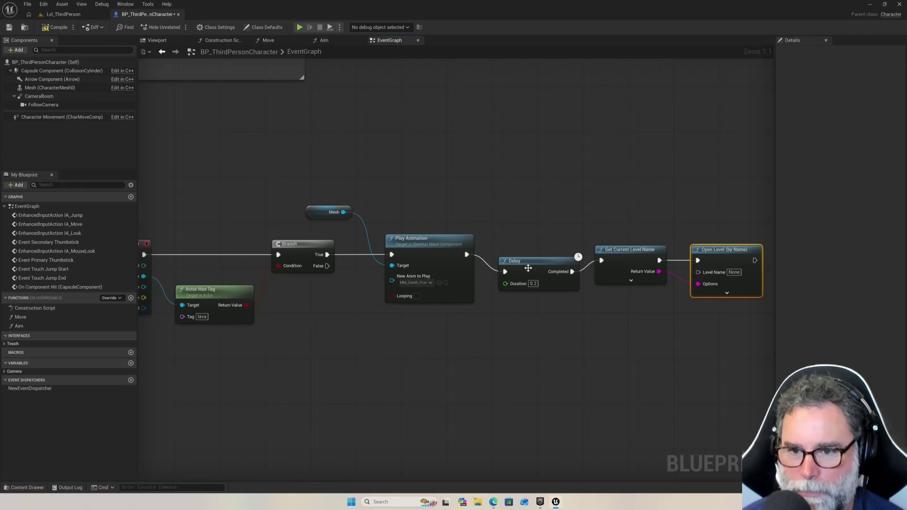
pyautogui.write('1')
pyautogui.press('Return')
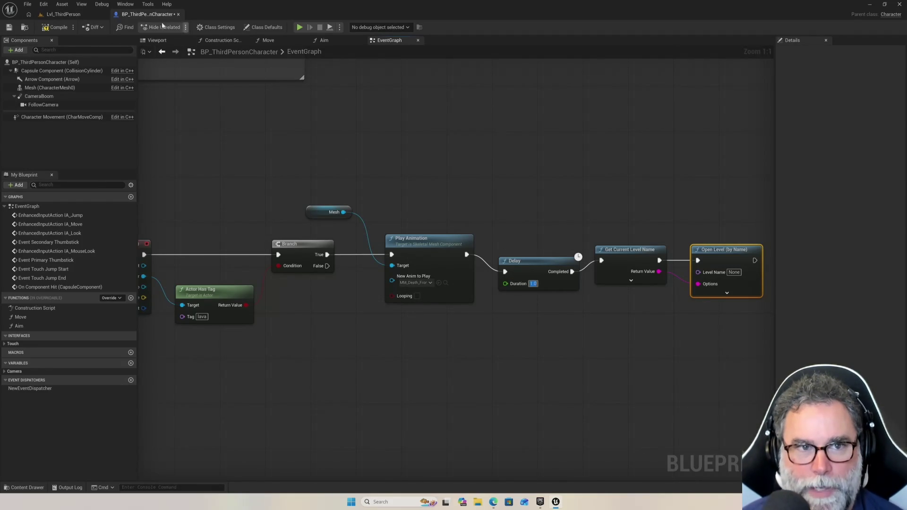
pyautogui.click(74, 14)
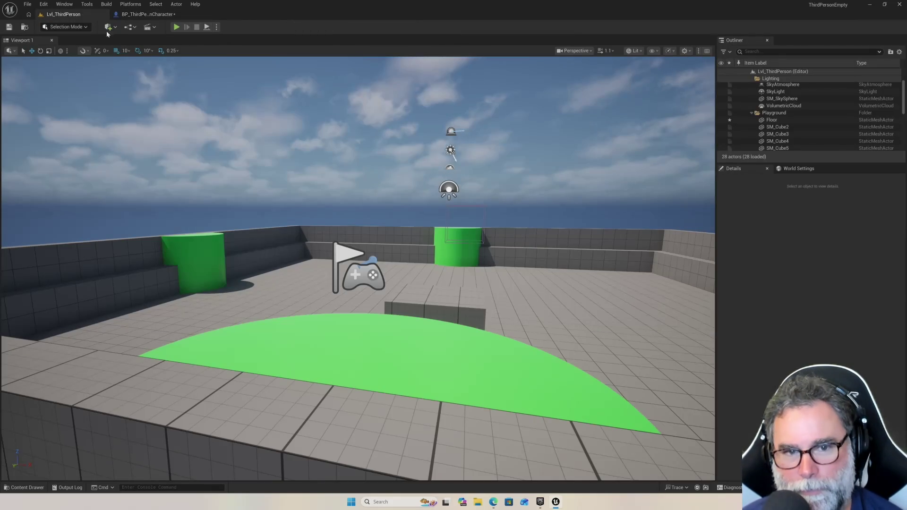
pyautogui.click(177, 27)
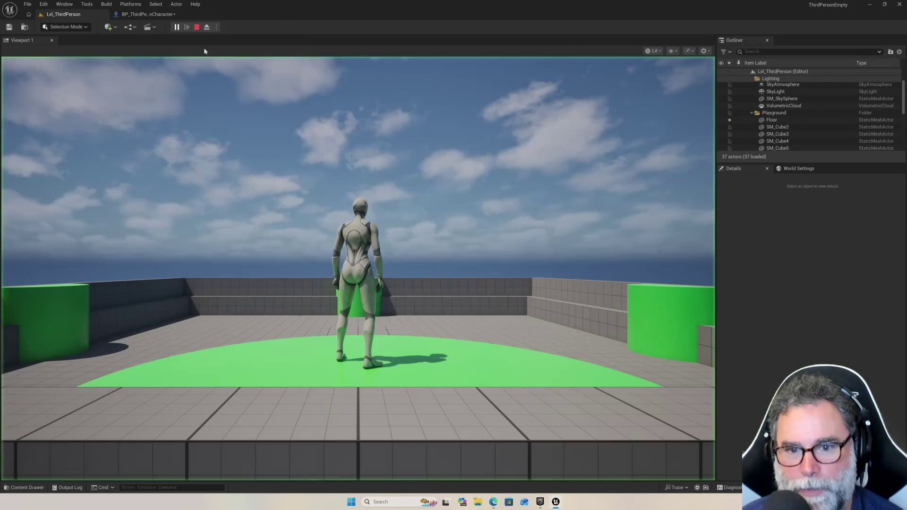
pyautogui.press('w')
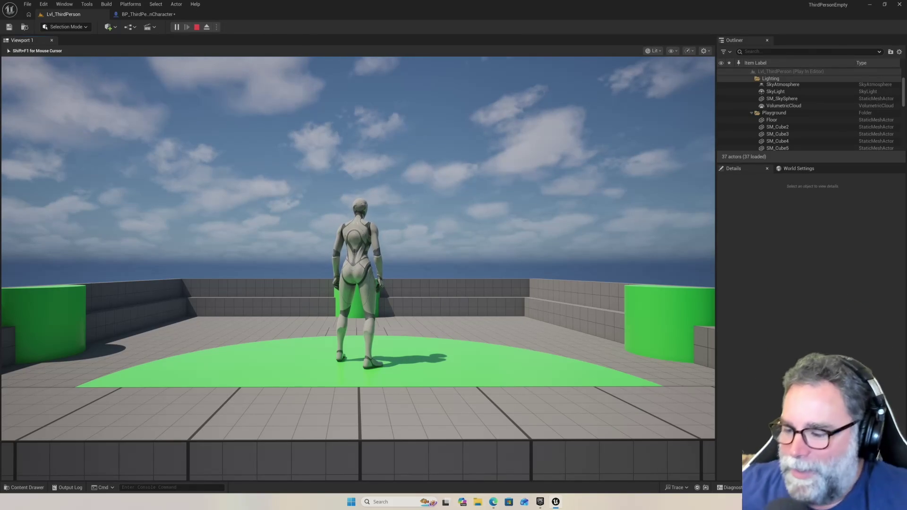
pyautogui.moveTo(358, 268)
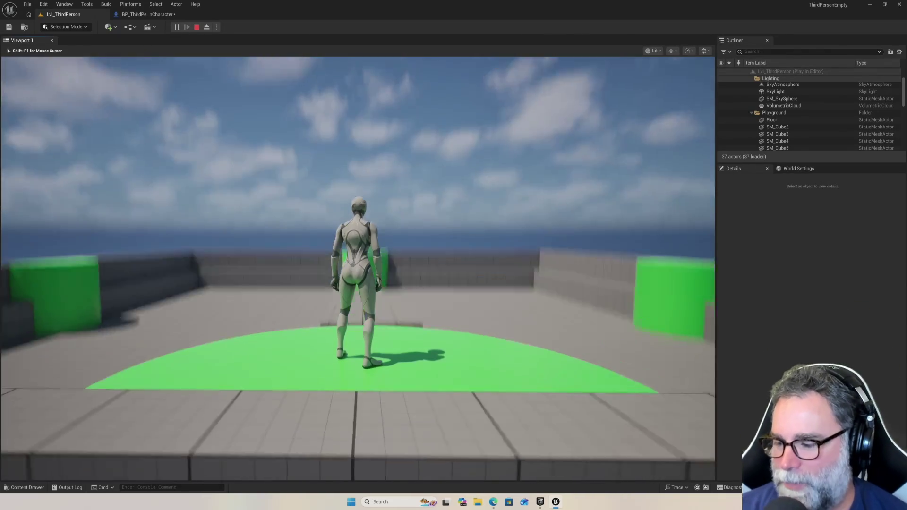
pyautogui.press('Escape')
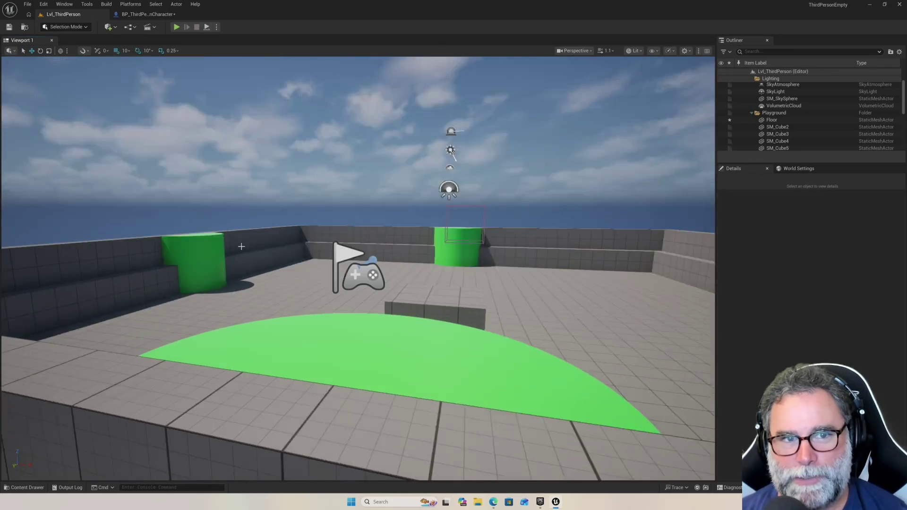
pyautogui.click(141, 14)
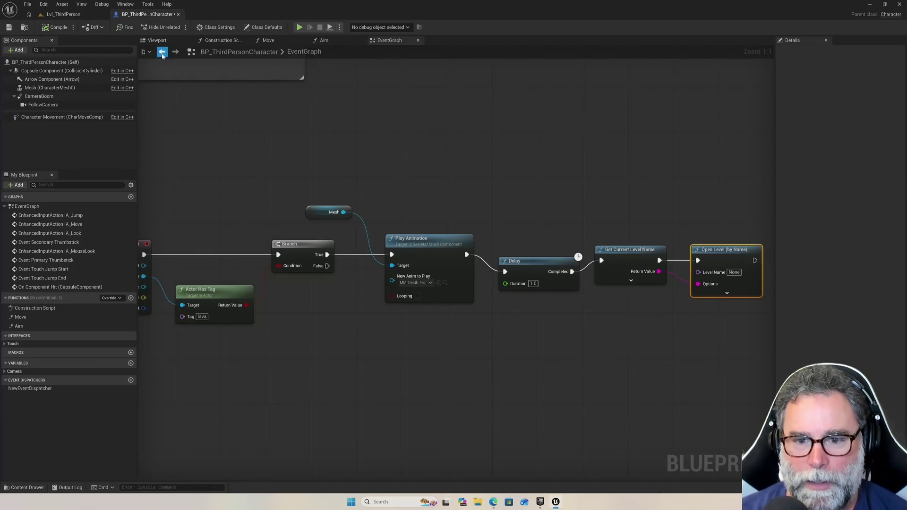
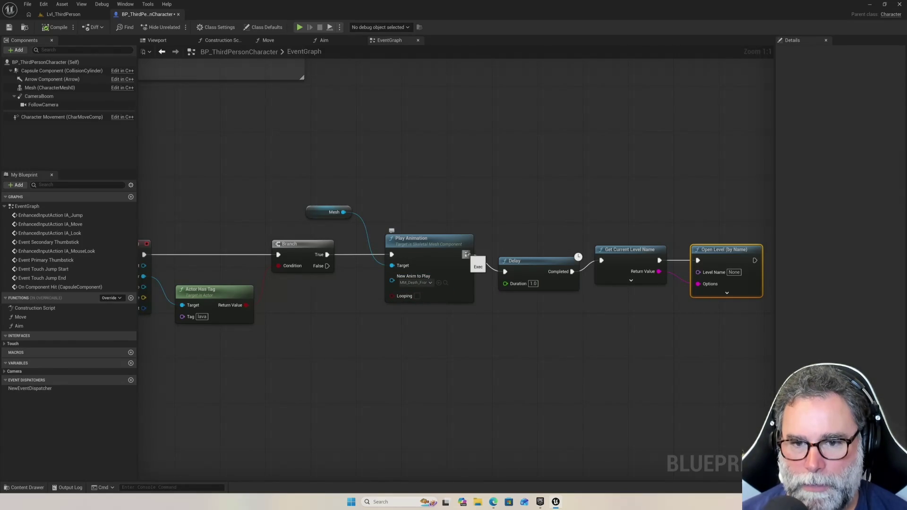
# Lift the Delay node above the death chain and pull a wire from Play Animation's exec output
pyautogui.moveTo(534, 256); pyautogui.dragTo(541, 243)
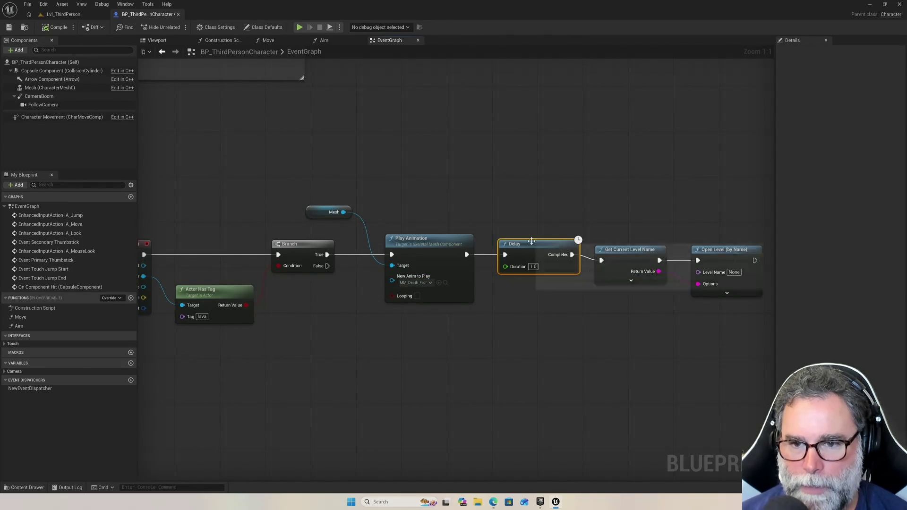
pyautogui.moveTo(549, 242)
pyautogui.mouseDown()
pyautogui.moveTo(548, 285)
pyautogui.moveTo(550, 215)
pyautogui.mouseUp()
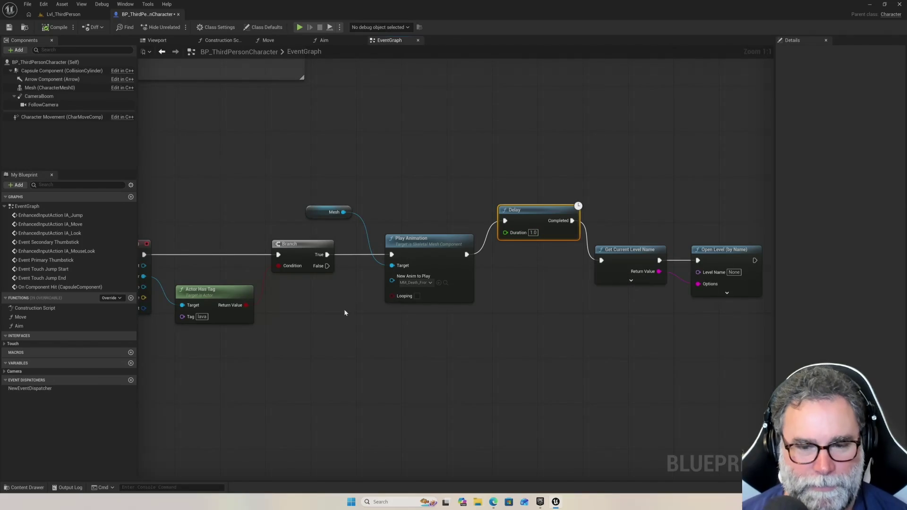
pyautogui.moveTo(467, 254); pyautogui.dragTo(497, 308)
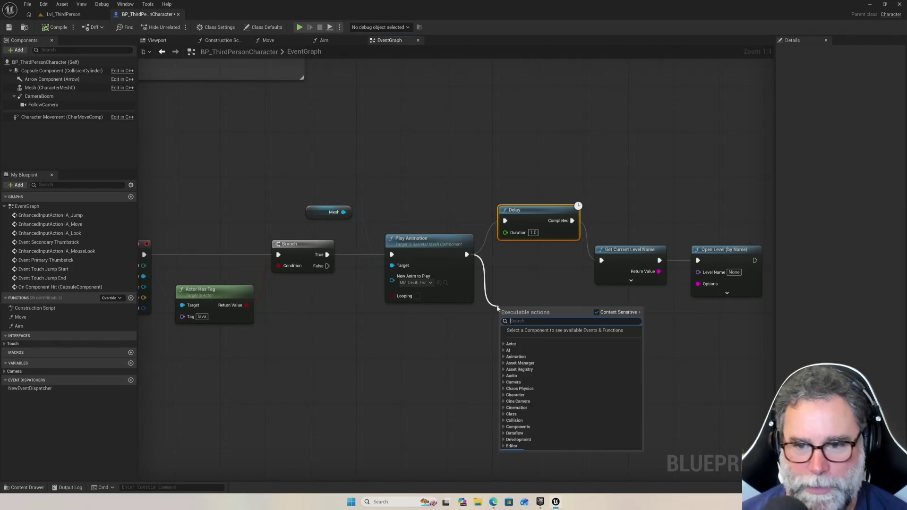
# Search the action menu for 'override' and add an Override Animation Data node after Play Animation
pyautogui.write('get animation')
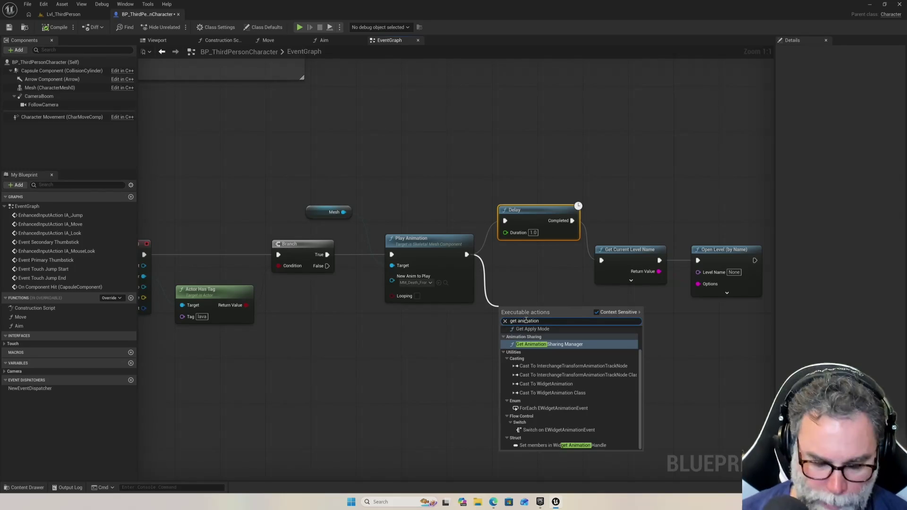
pyautogui.press('BackSpace')
pyautogui.press('BackSpace')
pyautogui.press('BackSpace')
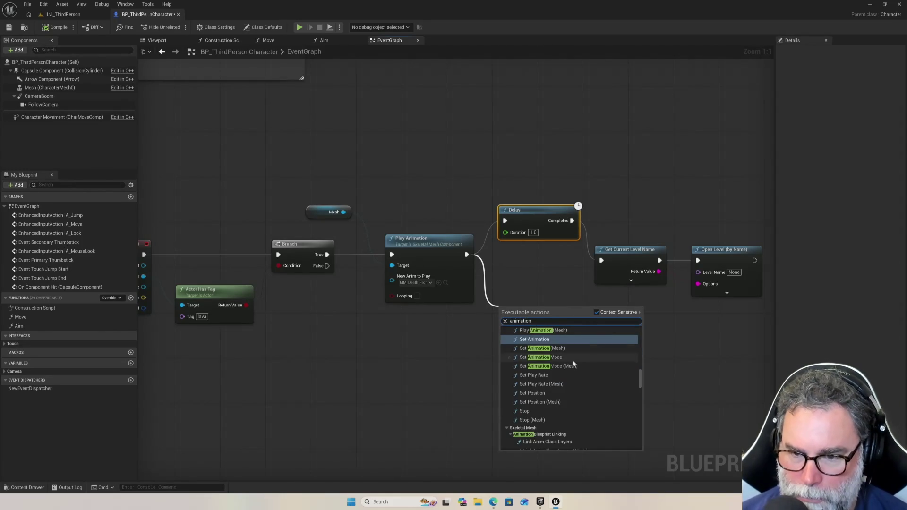
pyautogui.scroll(-2, 548, 392)
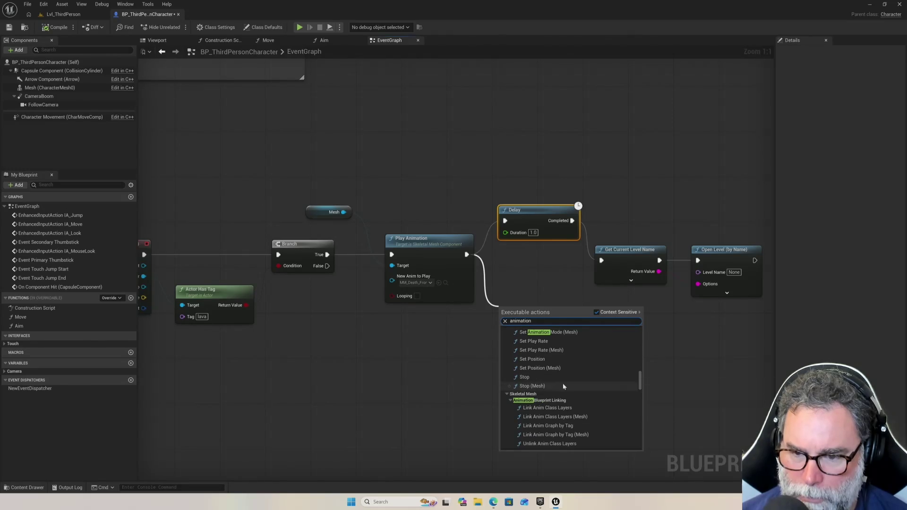
pyautogui.scroll(2, 562, 382)
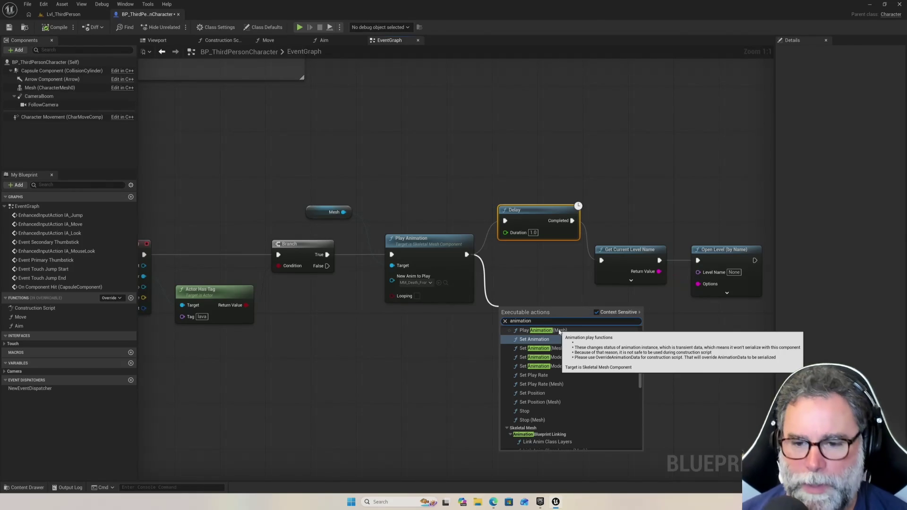
pyautogui.write('override')
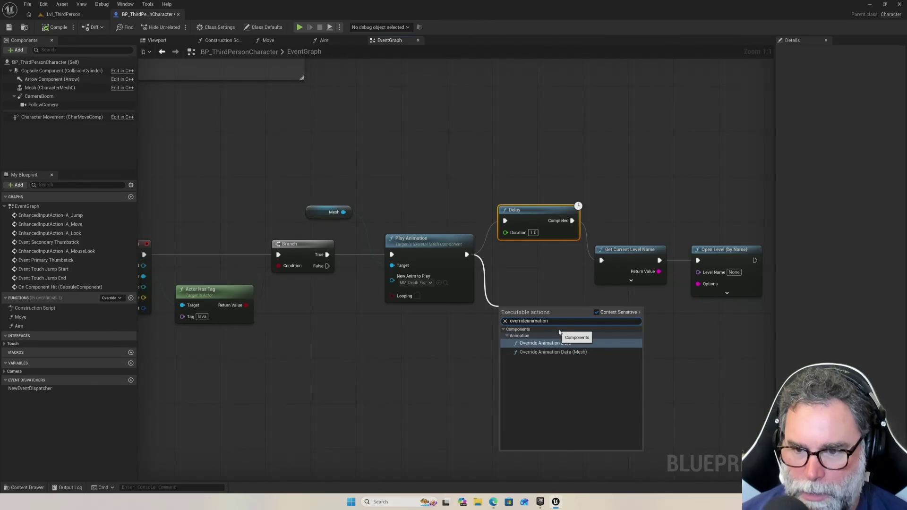
pyautogui.click(560, 344)
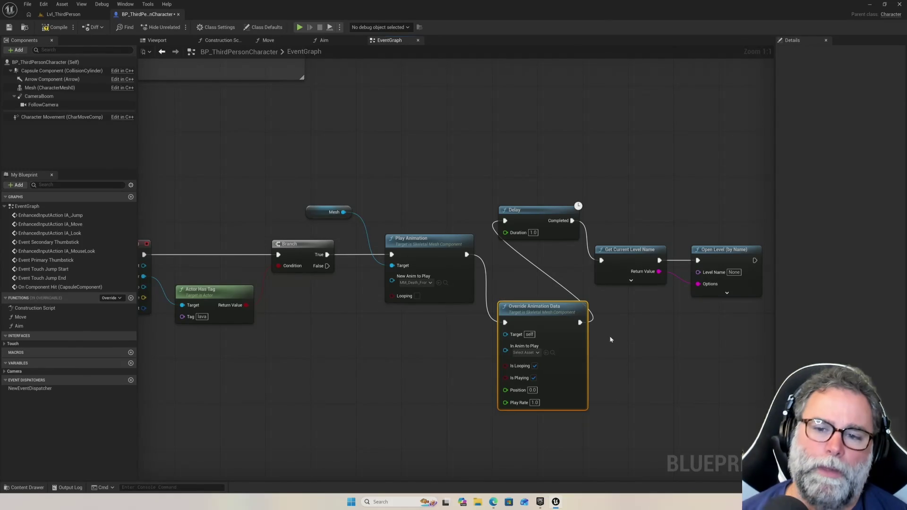
# Delete the trial Override Animation Data node
pyautogui.moveTo(557, 308)
pyautogui.click(496, 185)
pyautogui.rightClick(492, 176)
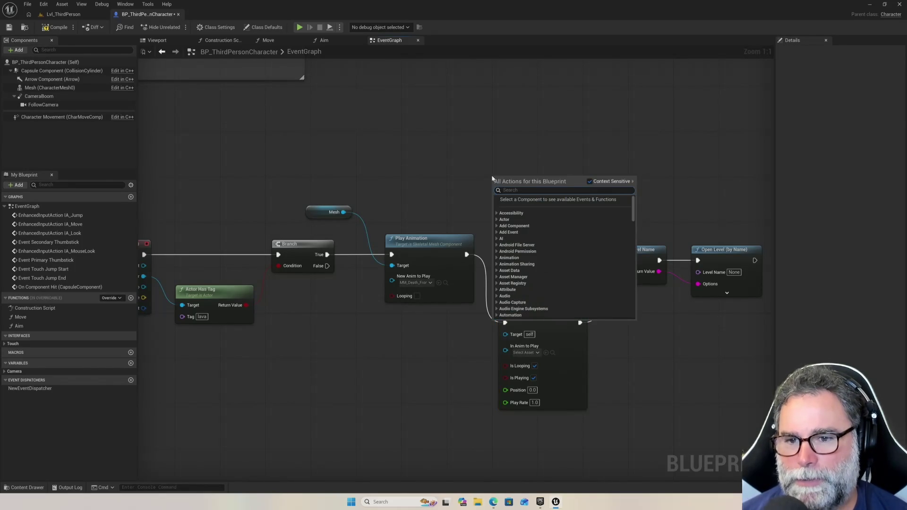
pyautogui.click(490, 171)
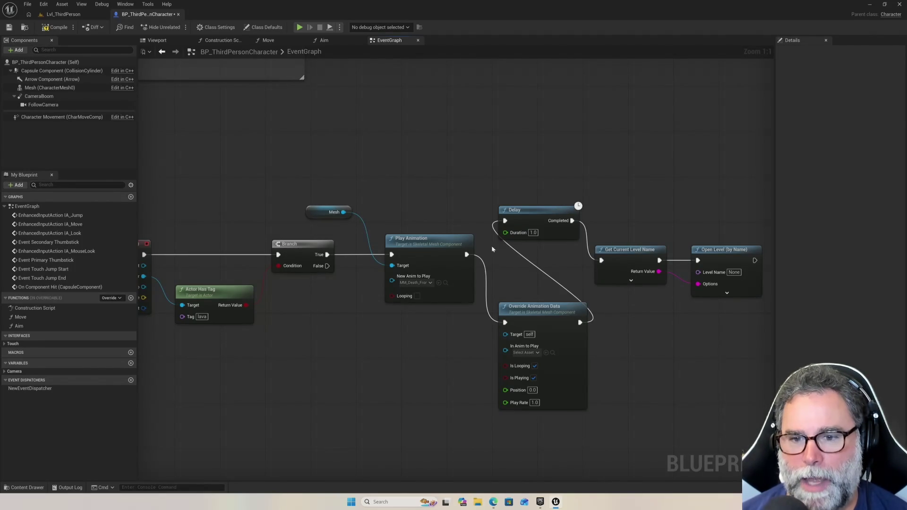
pyautogui.click(527, 308)
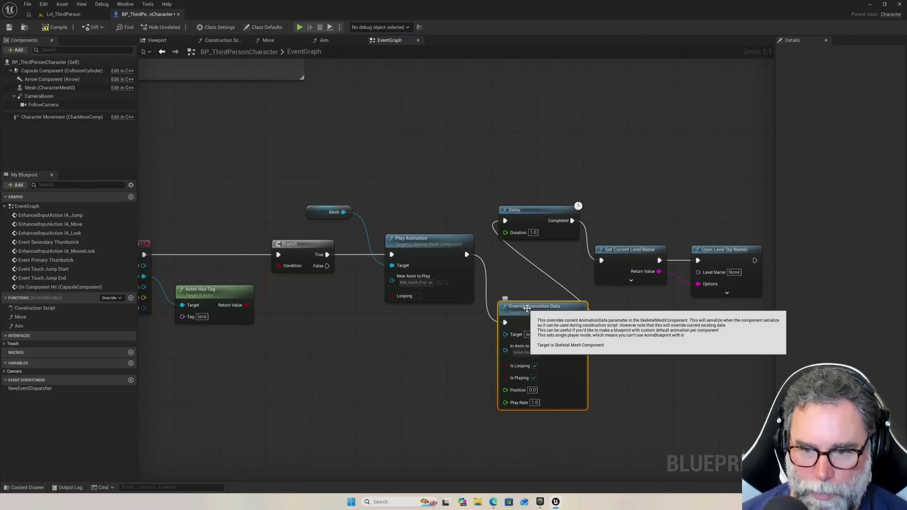
pyautogui.press('Delete')
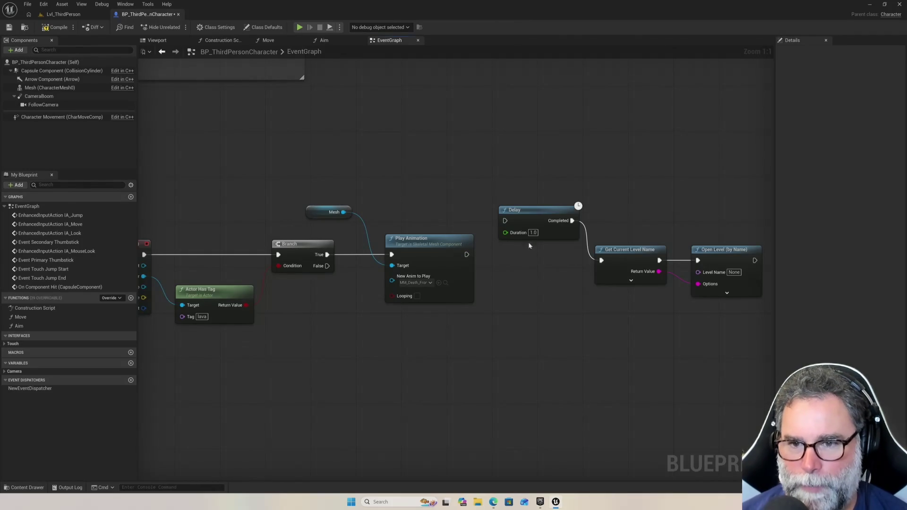
# Wire Play Animation to Delay and align Delay, Get Current Level Name and Open Level in one row
pyautogui.moveTo(542, 217)
pyautogui.mouseDown()
pyautogui.moveTo(535, 239)
pyautogui.moveTo(553, 251)
pyautogui.mouseUp()
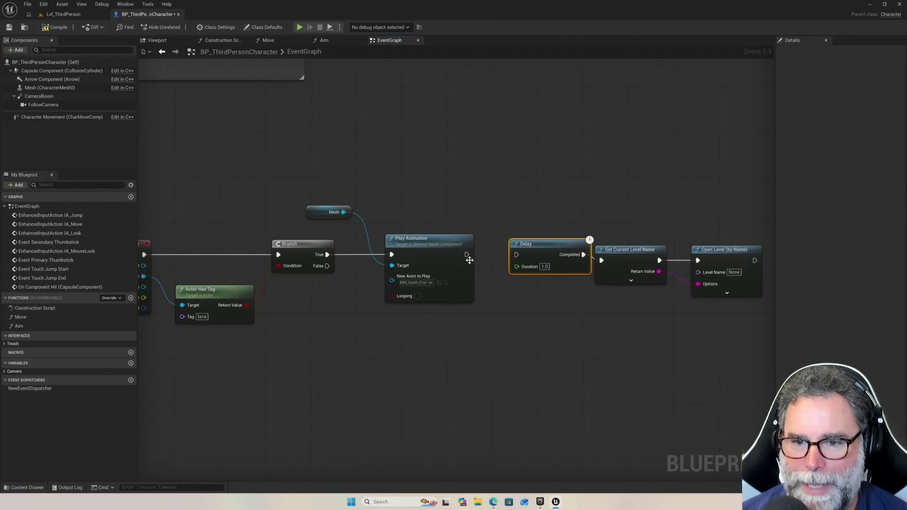
pyautogui.moveTo(467, 255); pyautogui.dragTo(517, 255)
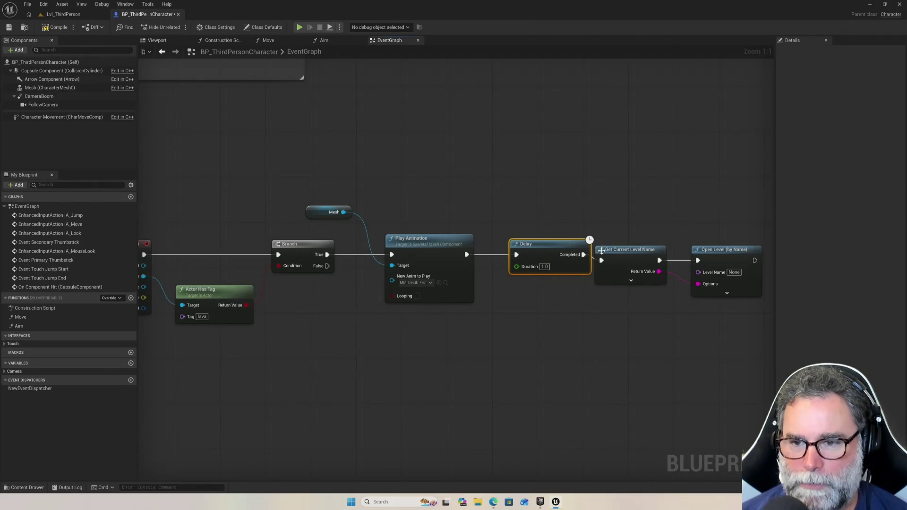
pyautogui.moveTo(620, 252); pyautogui.dragTo(632, 246)
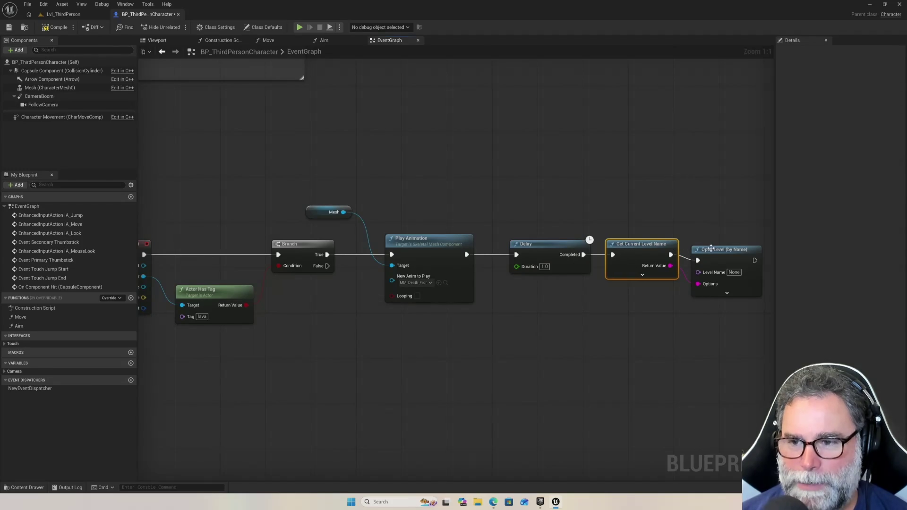
pyautogui.moveTo(710, 249); pyautogui.dragTo(700, 246)
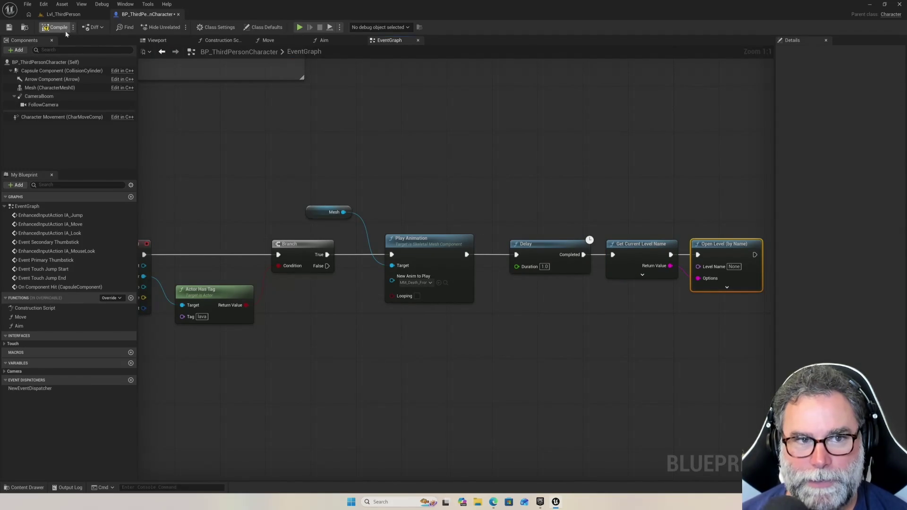
# Play Lvl_ThirdPerson and jump the character onto the green cylinder and back down
pyautogui.click(63, 15)
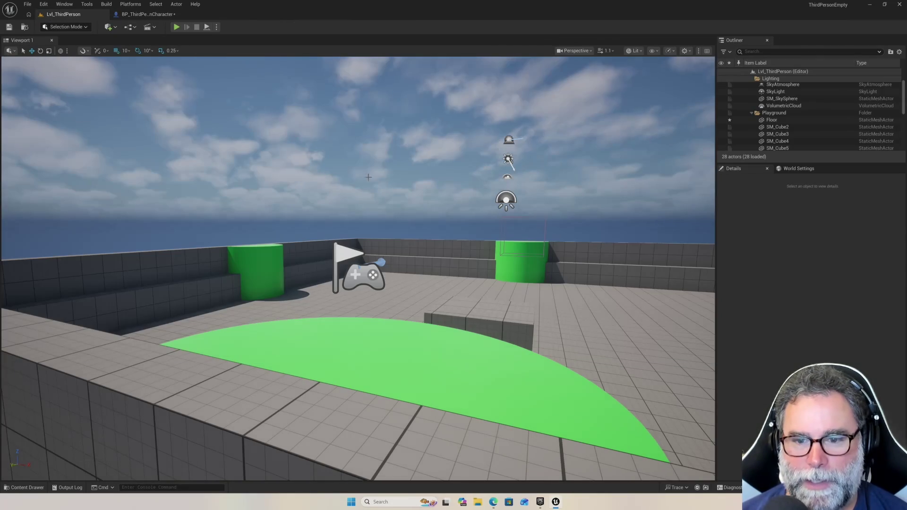
pyautogui.click(176, 26)
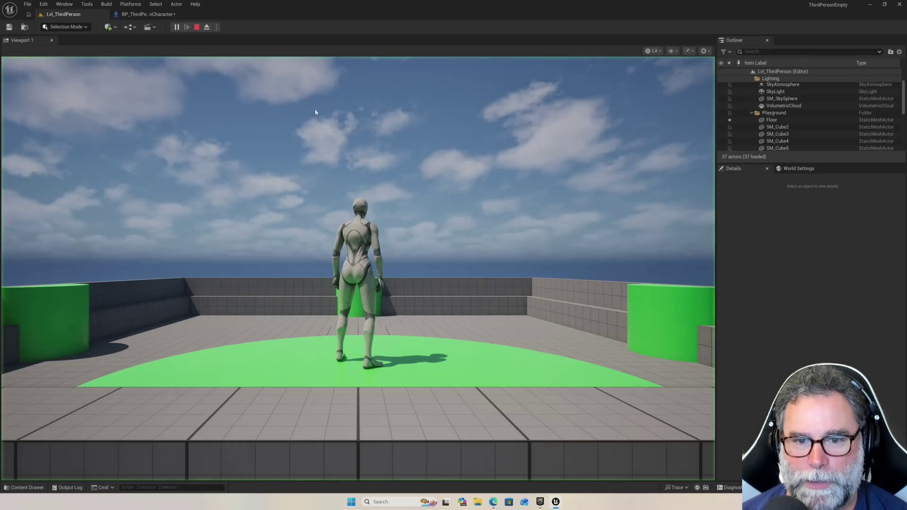
pyautogui.press('w')
pyautogui.press('space')
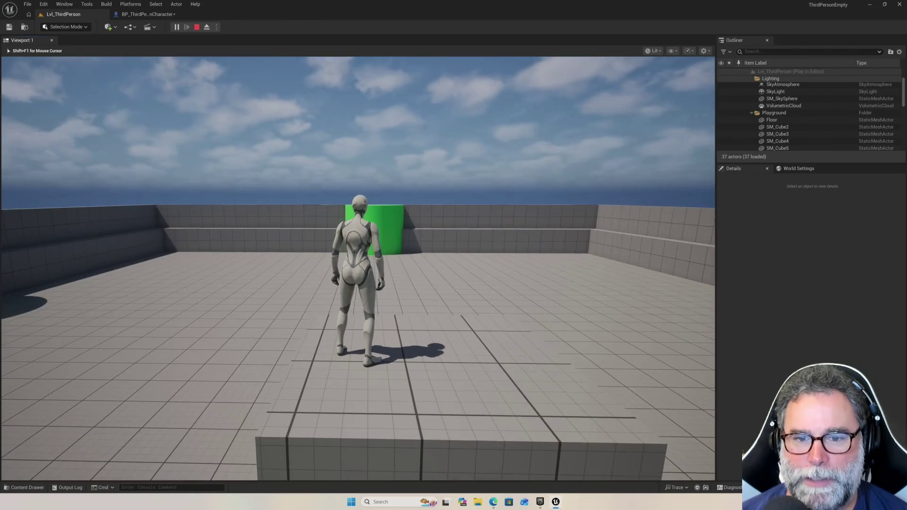
pyautogui.press('w')
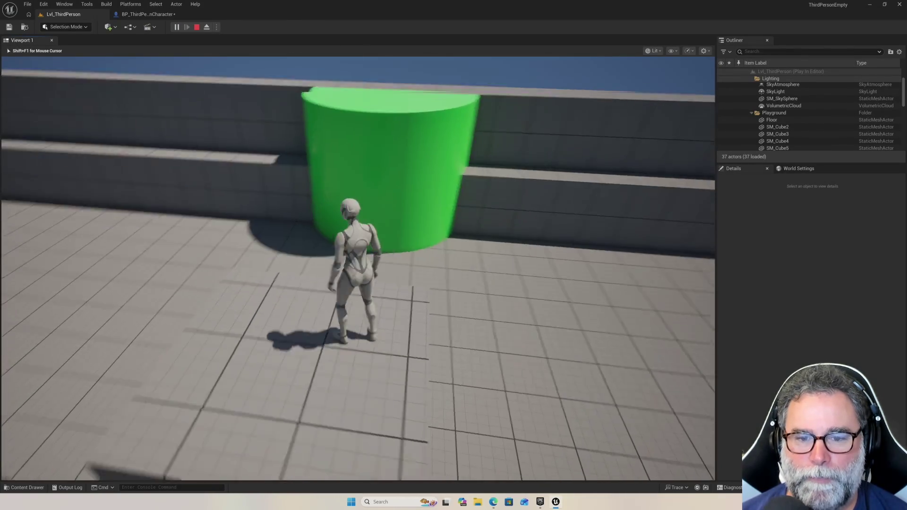
pyautogui.press('space')
pyautogui.press('s')
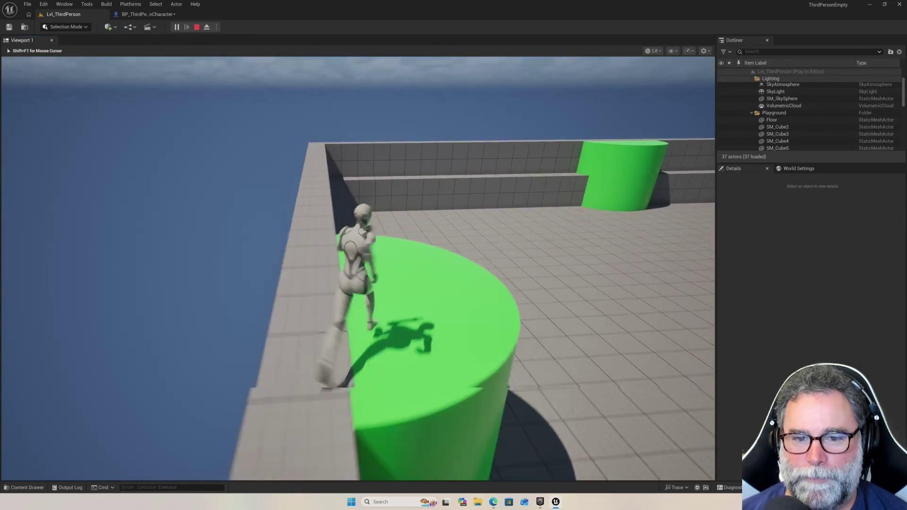
# Run and jump the character across the central block, then stop the play session
pyautogui.press('space')
pyautogui.press('s')
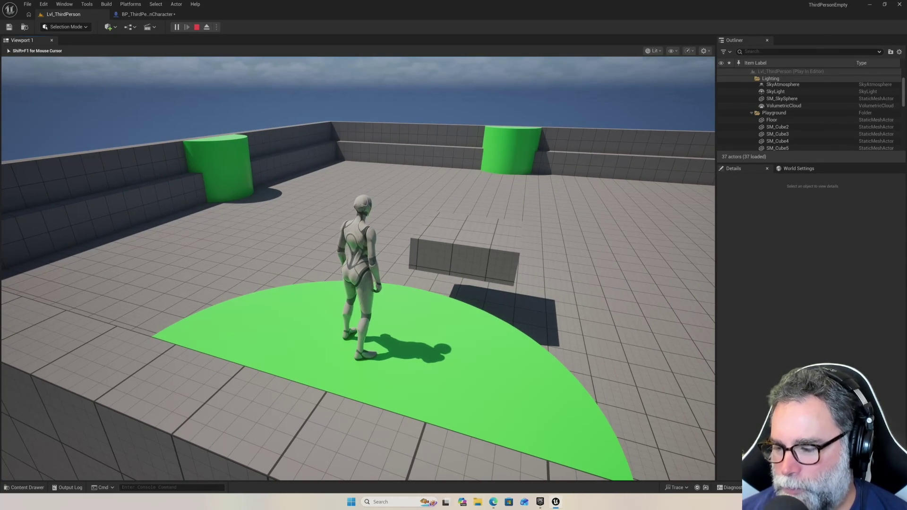
pyautogui.press('w')
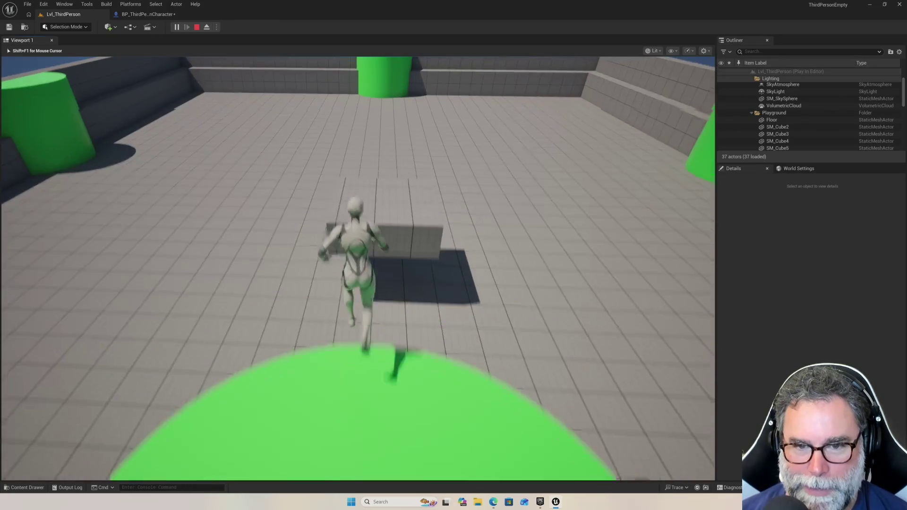
pyautogui.press('space')
pyautogui.press('a')
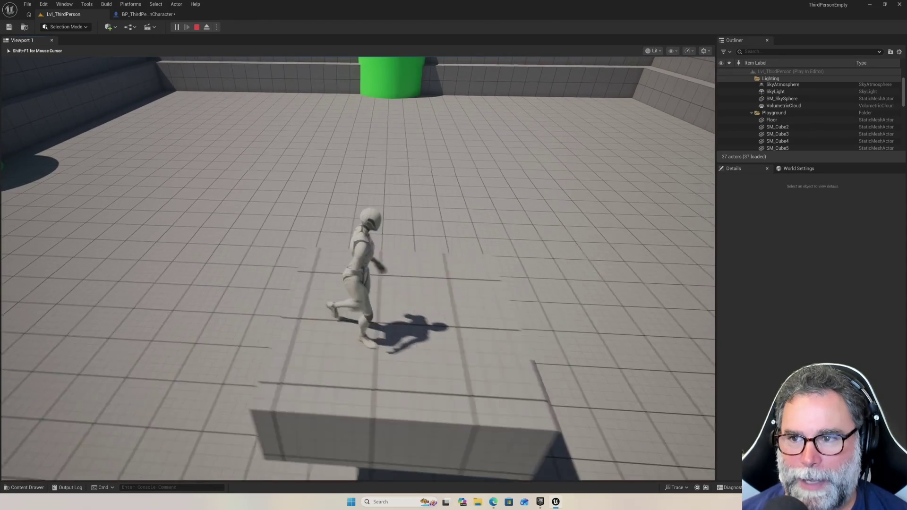
pyautogui.press('w')
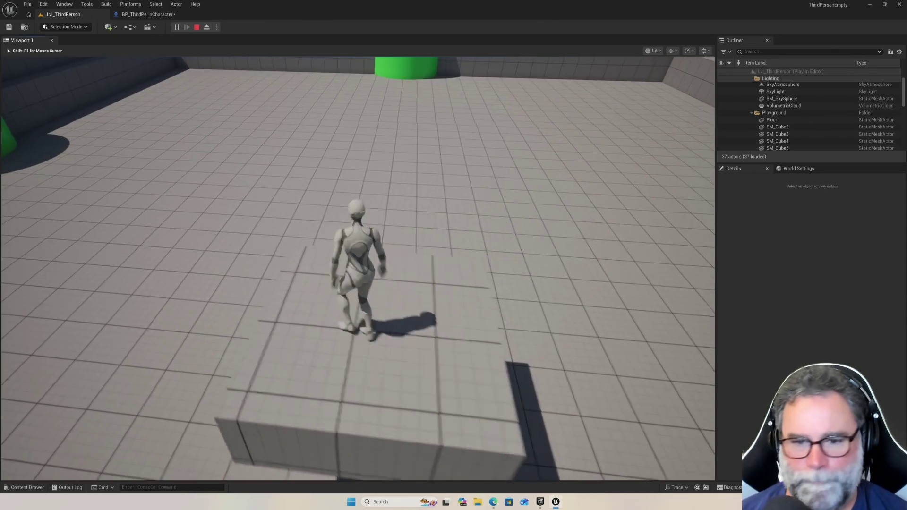
pyautogui.press('a')
pyautogui.press('Escape')
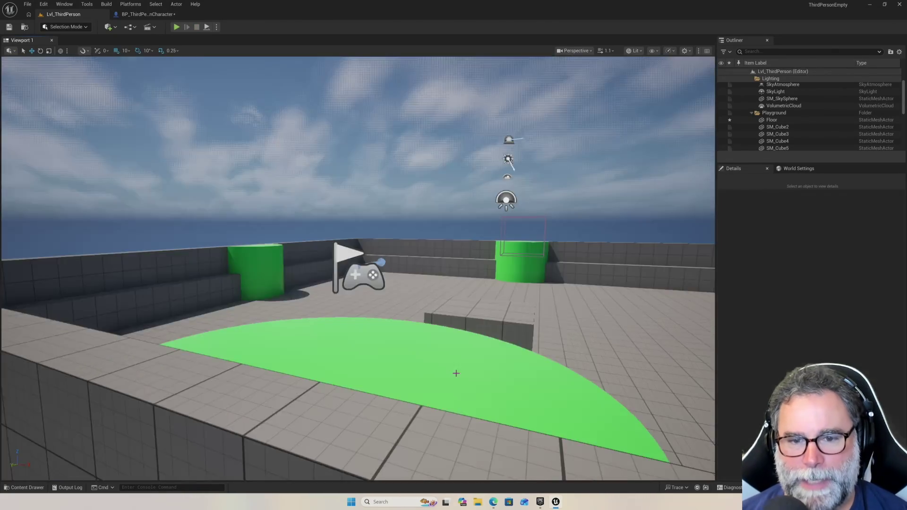
# Select the Floor actor, orbit the arena view, and open Floor's Outliner context menu
pyautogui.scroll(-15, 432, 317)
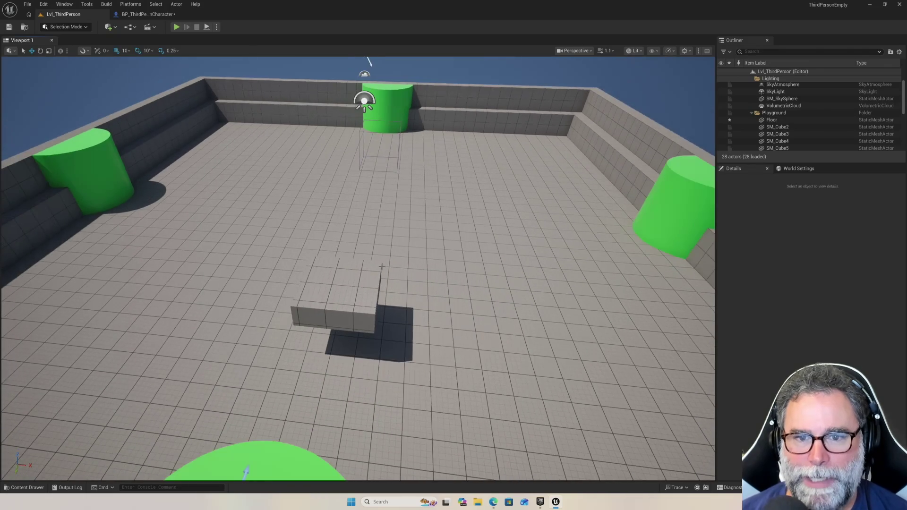
pyautogui.scroll(-5, 377, 262)
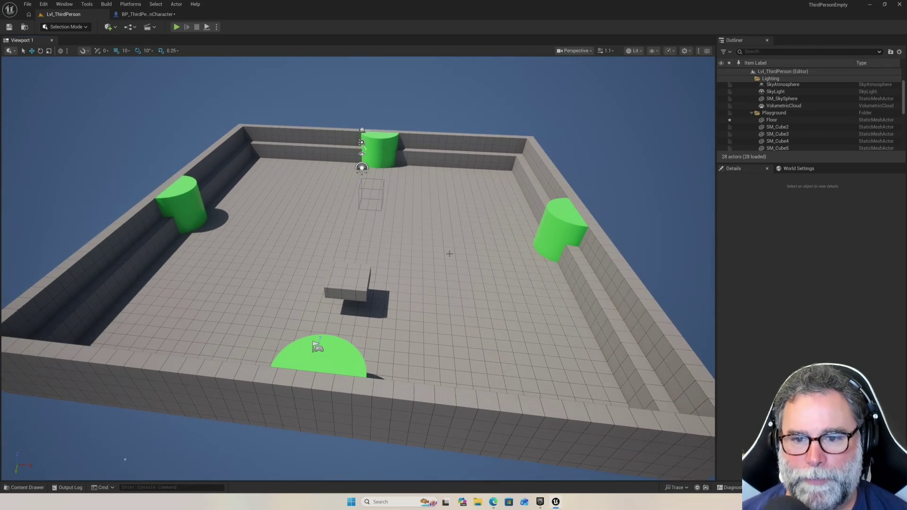
pyautogui.click(448, 256)
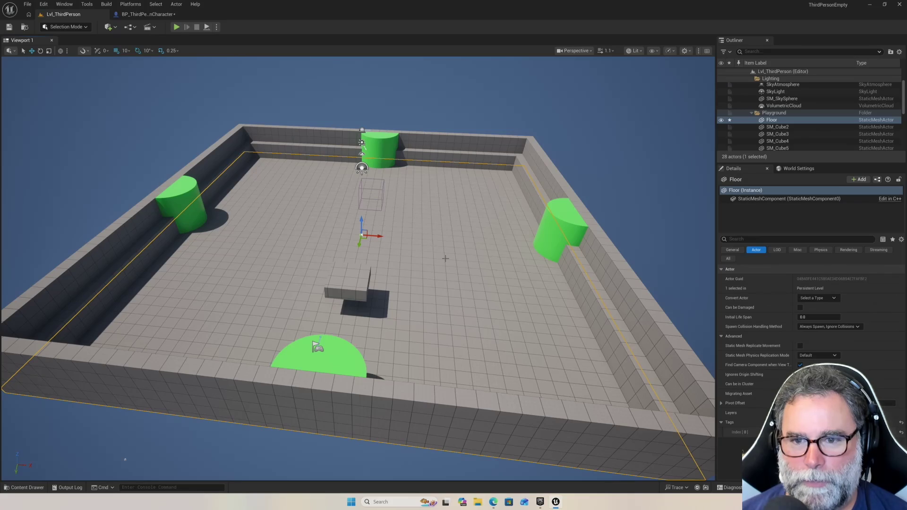
pyautogui.moveTo(483, 235); pyautogui.dragTo(617, 174)
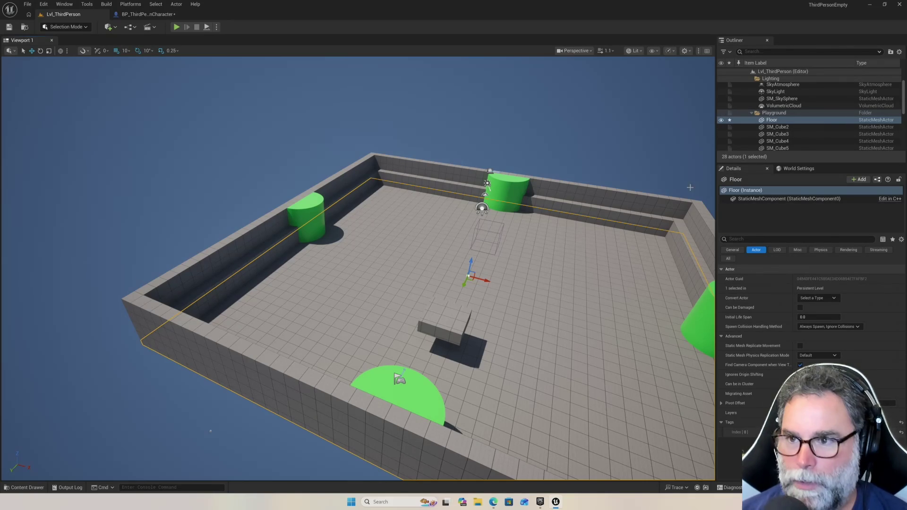
pyautogui.rightClick(789, 122)
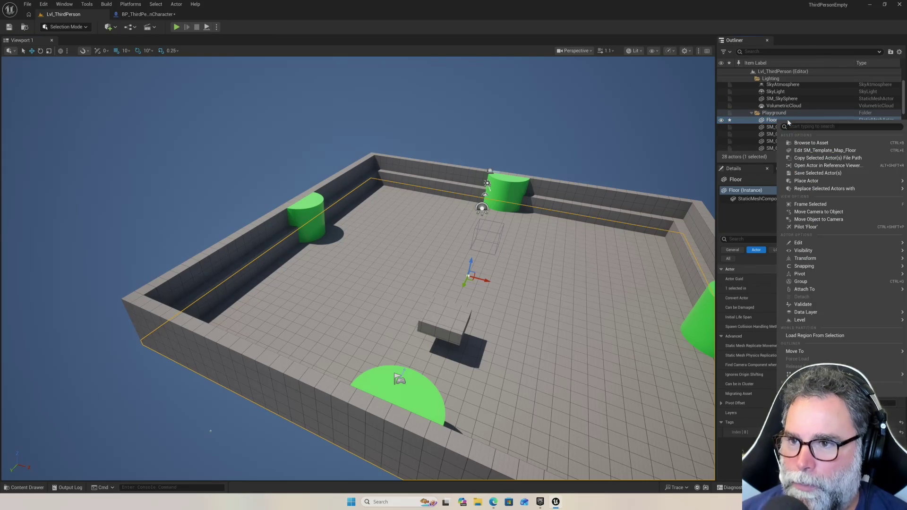
# Duplicate the Floor actor and rename the Floor2 copy to 'Ceiling'
pyautogui.moveTo(813, 250)
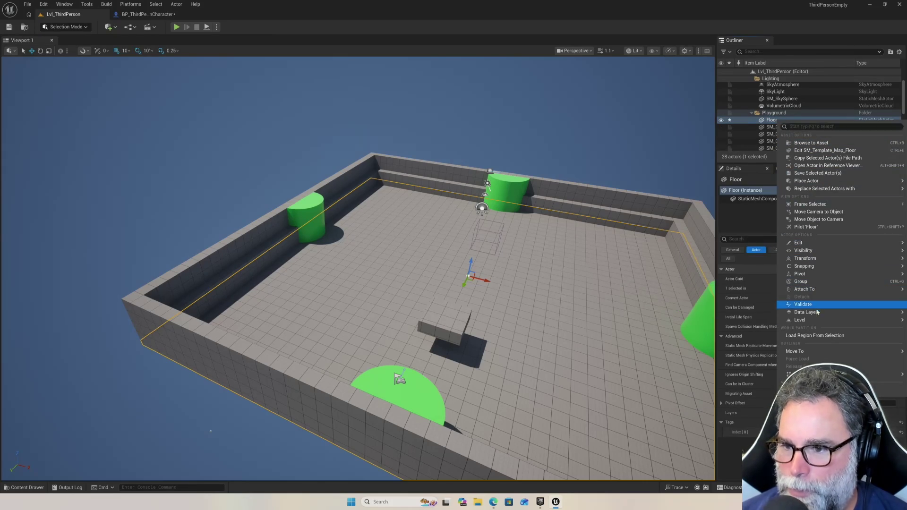
pyautogui.click(44, 5)
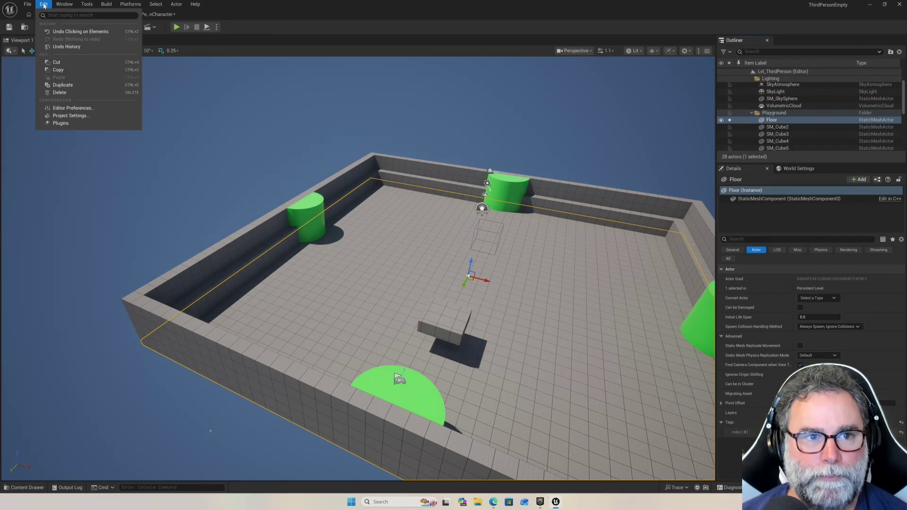
pyautogui.click(70, 86)
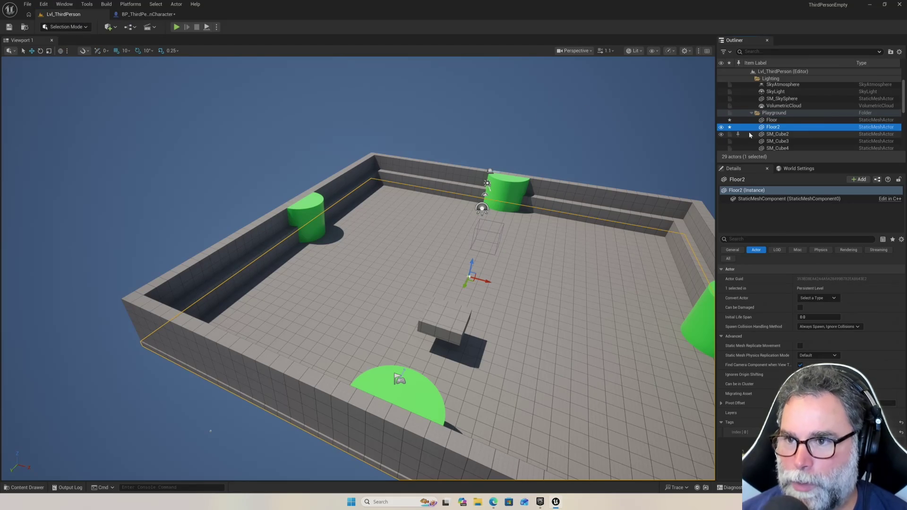
pyautogui.click(776, 126)
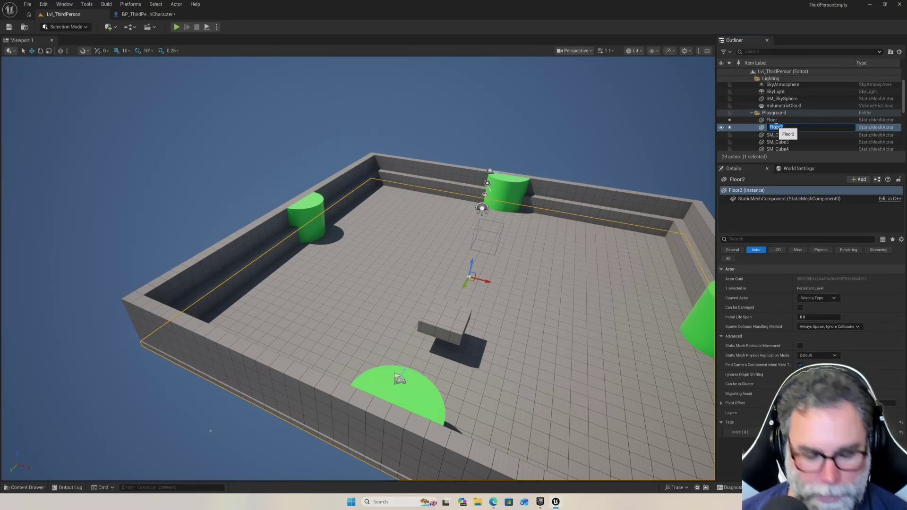
pyautogui.write('C')
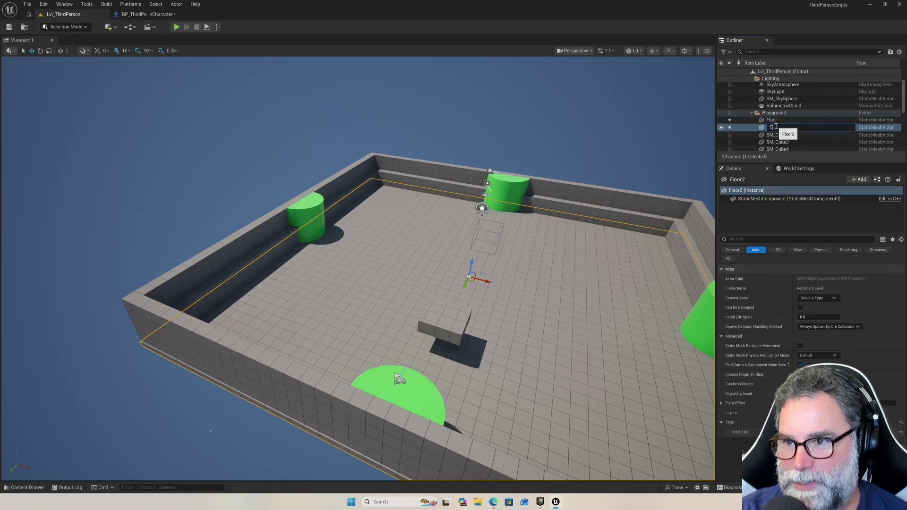
pyautogui.write('eiling')
pyautogui.press('Return')
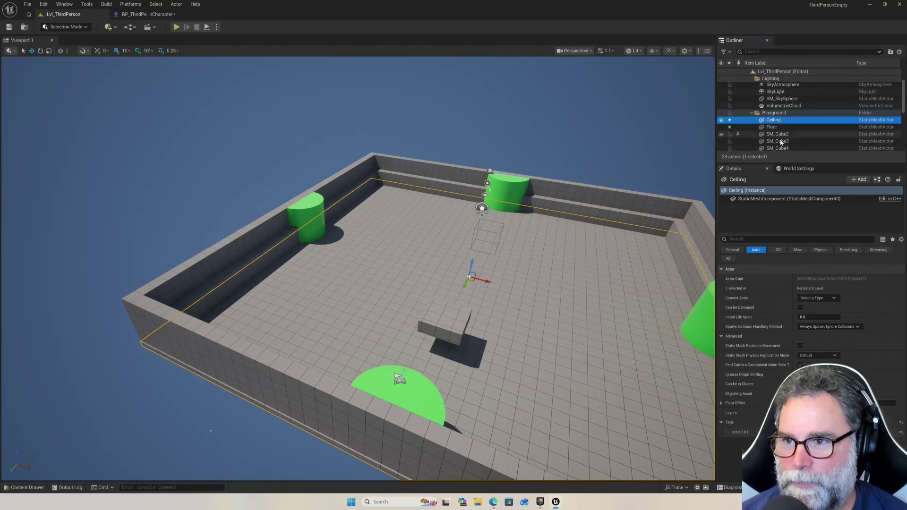
# Raise the Ceiling slab to sit just above the arena walls and start a play test
pyautogui.moveTo(475, 252)
pyautogui.mouseDown()
pyautogui.moveTo(494, 85)
pyautogui.moveTo(508, 77)
pyautogui.moveTo(500, 186)
pyautogui.moveTo(496, 180)
pyautogui.moveTo(506, 208)
pyautogui.moveTo(504, 107)
pyautogui.mouseUp()
pyautogui.moveTo(516, 336); pyautogui.dragTo(516, 336)
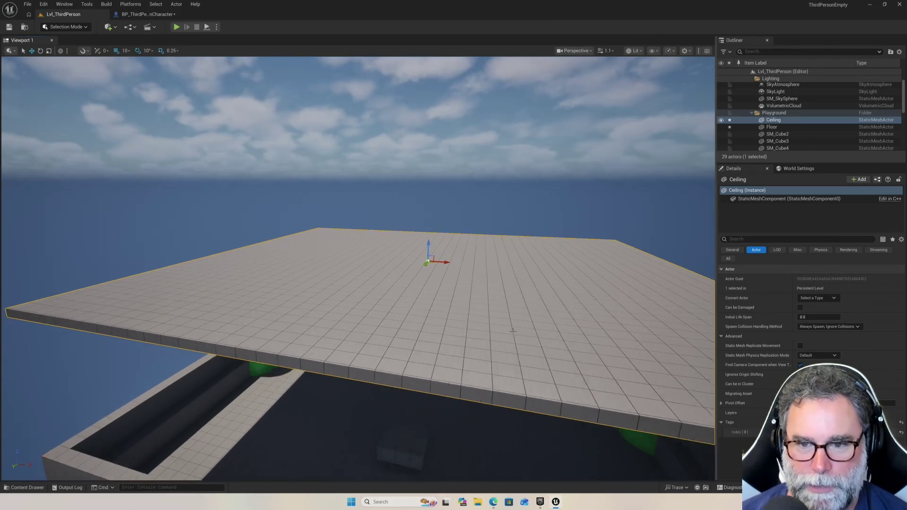
pyautogui.moveTo(444, 405); pyautogui.dragTo(444, 405)
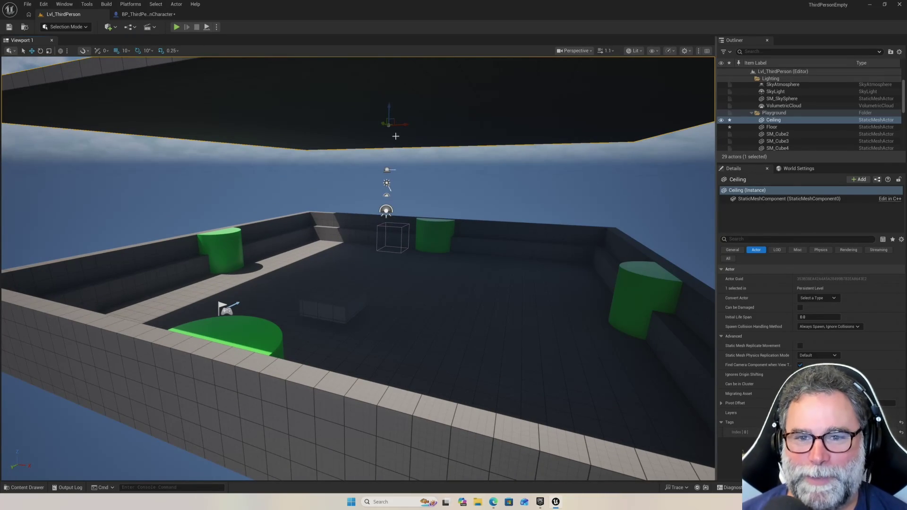
pyautogui.moveTo(389, 110)
pyautogui.mouseDown()
pyautogui.moveTo(389, 175)
pyautogui.moveTo(392, 154)
pyautogui.moveTo(397, 176)
pyautogui.mouseUp()
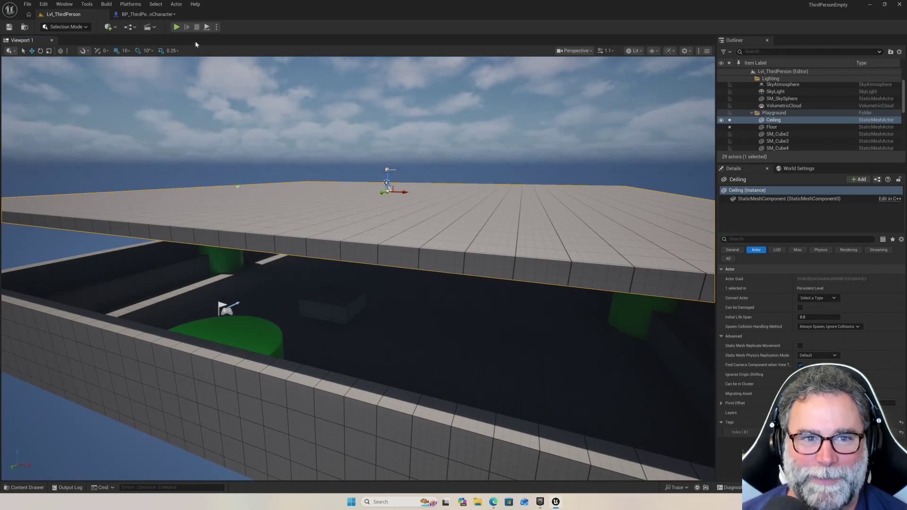
pyautogui.click(176, 27)
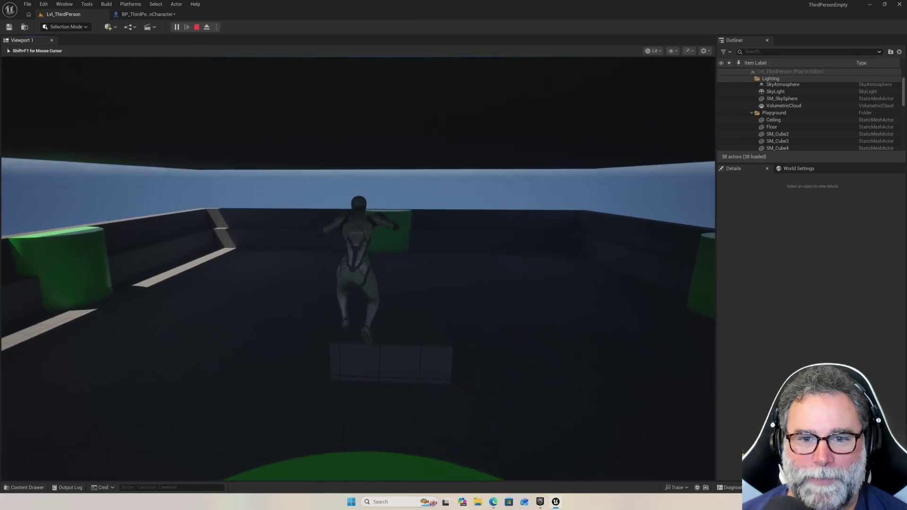
pyautogui.press('Escape')
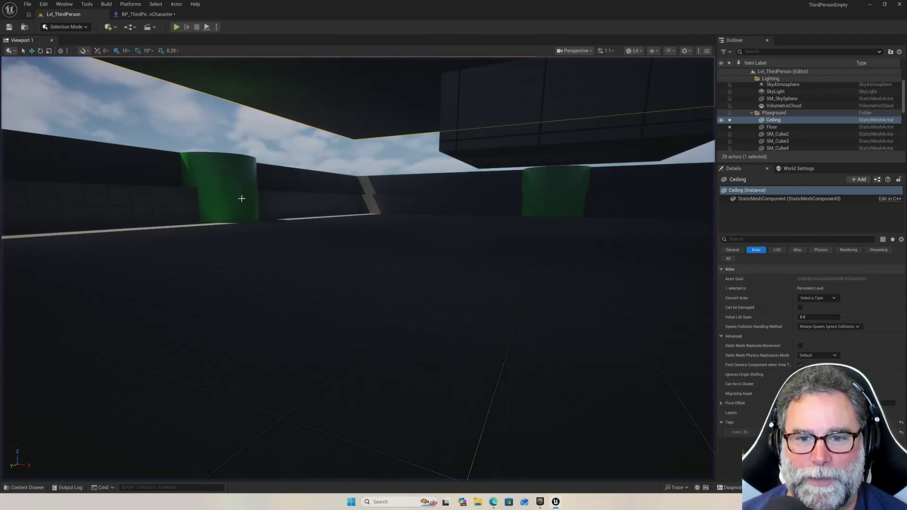
pyautogui.moveTo(281, 199)
pyautogui.mouseDown()
pyautogui.moveTo(304, 208)
pyautogui.moveTo(288, 165)
pyautogui.moveTo(295, 127)
pyautogui.mouseUp()
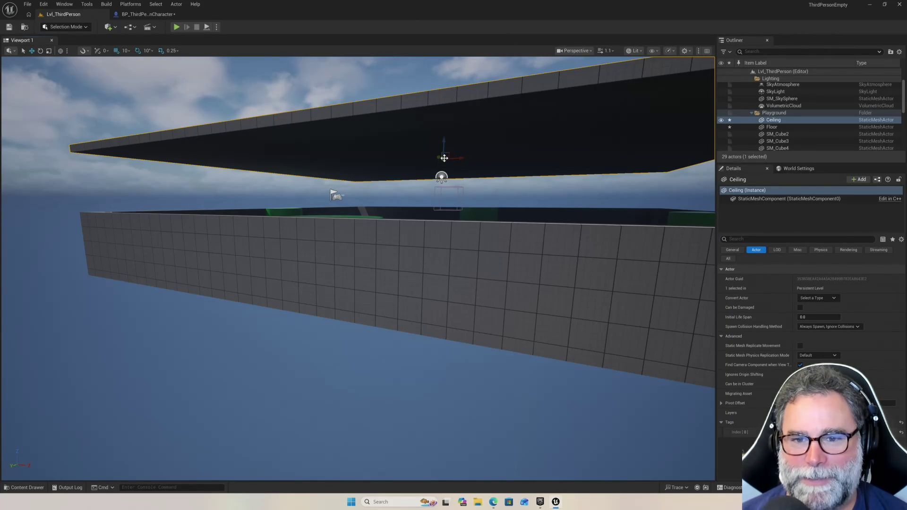
# Lower the Ceiling slab toward the walls, then play-test the level and stop
pyautogui.moveTo(444, 142); pyautogui.dragTo(442, 168)
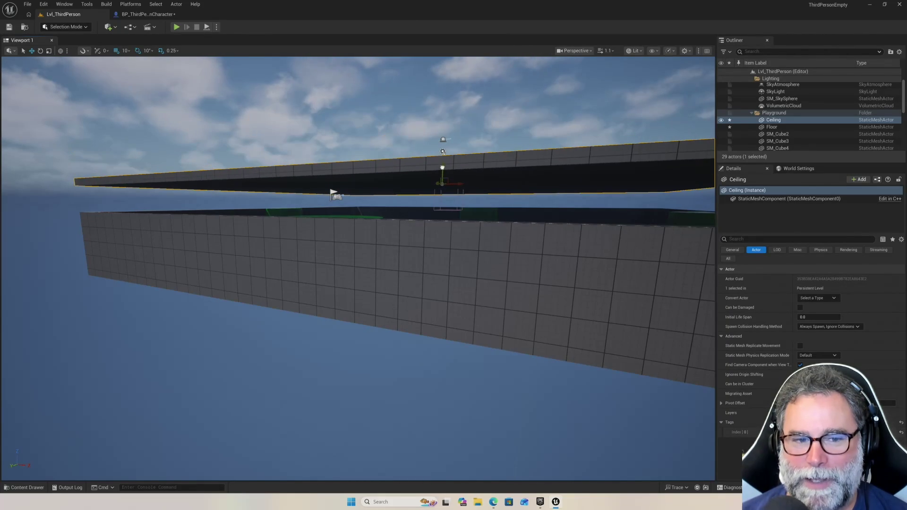
pyautogui.click(176, 27)
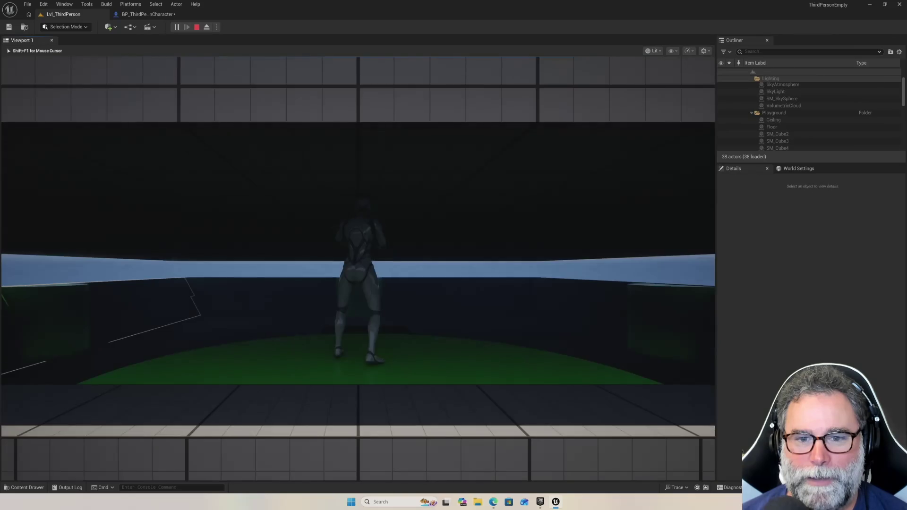
pyautogui.press('Escape')
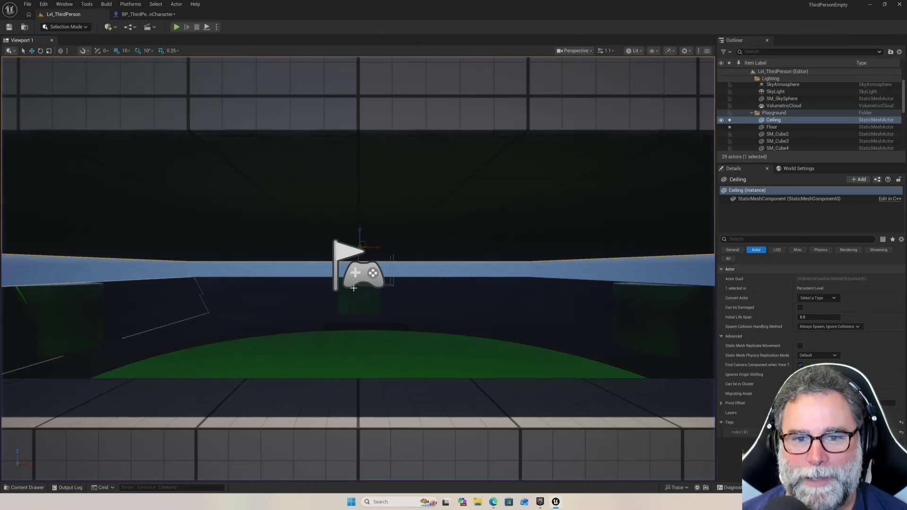
# Raise the Ceiling slab higher and show its location, rotation and scale in Details
pyautogui.moveTo(360, 233)
pyautogui.mouseDown()
pyautogui.moveTo(359, 213)
pyautogui.moveTo(408, 213)
pyautogui.mouseUp()
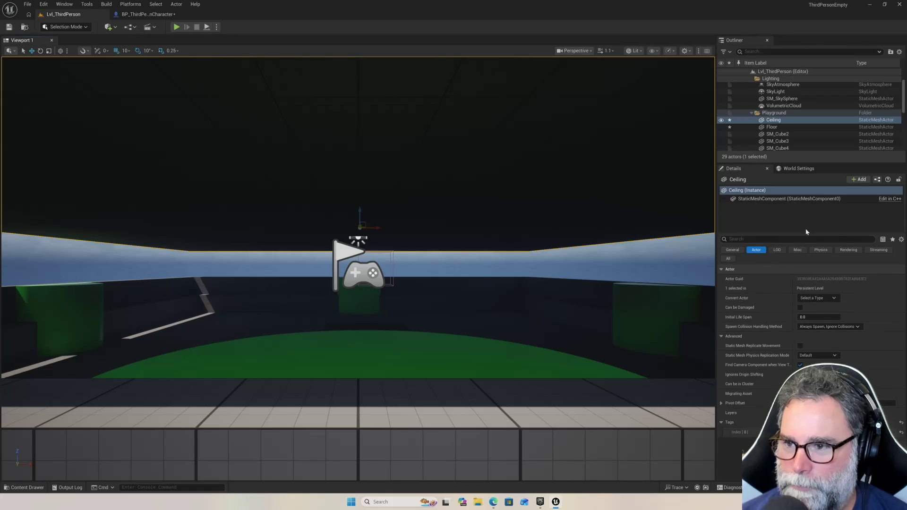
pyautogui.scroll(-1, 793, 125)
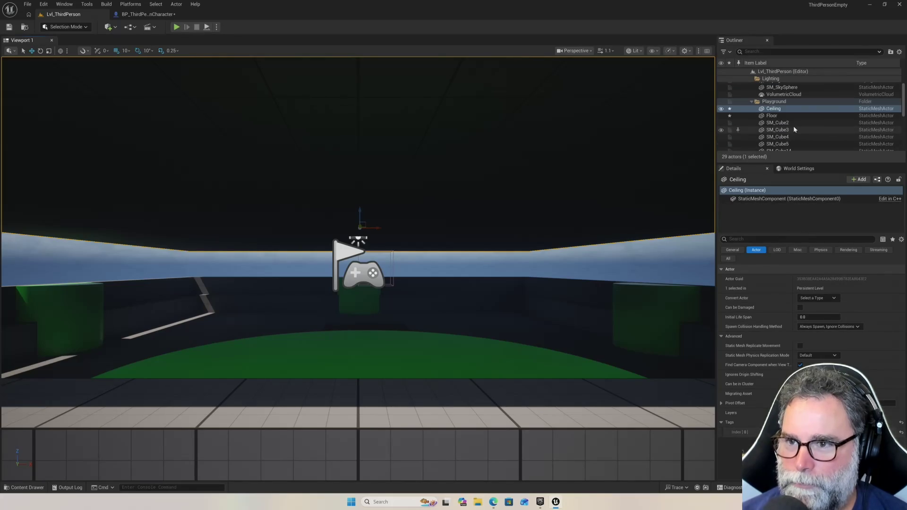
pyautogui.click(733, 251)
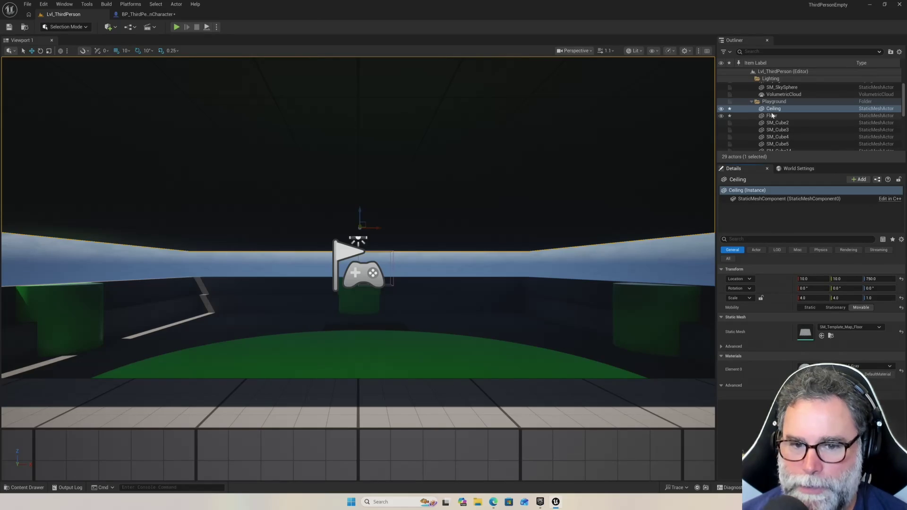
# Inspect the green quarter cylinders, then reselect the Ceiling at Location Z 750
pyautogui.click(484, 354)
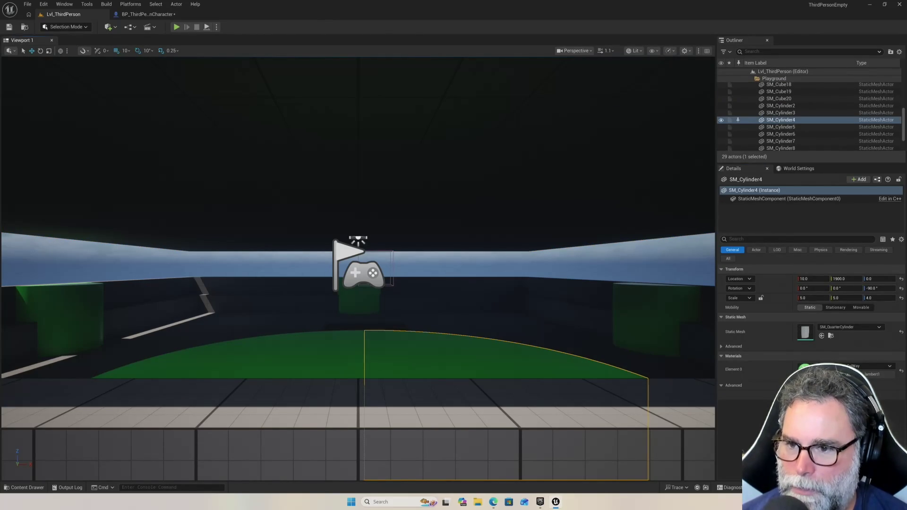
pyautogui.click(341, 369)
pyautogui.click(409, 364)
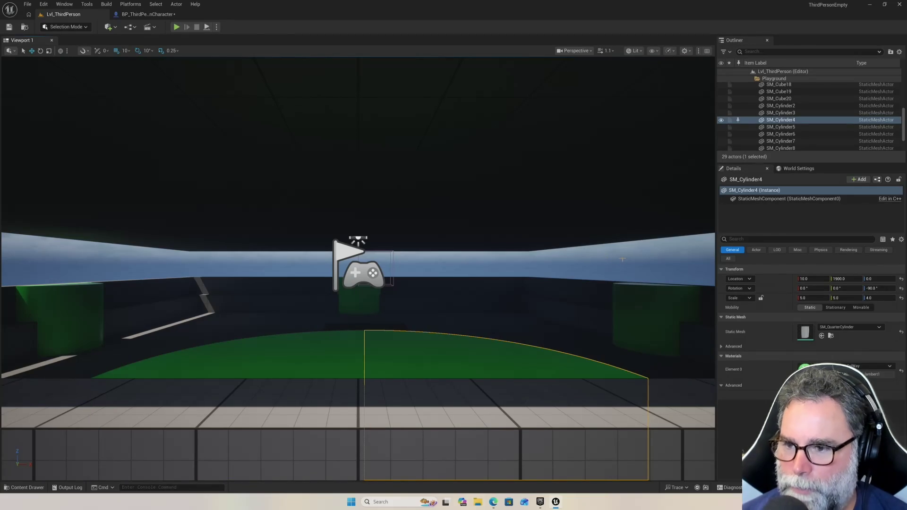
pyautogui.moveTo(359, 265)
pyautogui.mouseDown()
pyautogui.moveTo(322, 246)
pyautogui.moveTo(340, 255)
pyautogui.moveTo(331, 283)
pyautogui.moveTo(355, 264)
pyautogui.moveTo(316, 265)
pyautogui.moveTo(523, 267)
pyautogui.mouseUp()
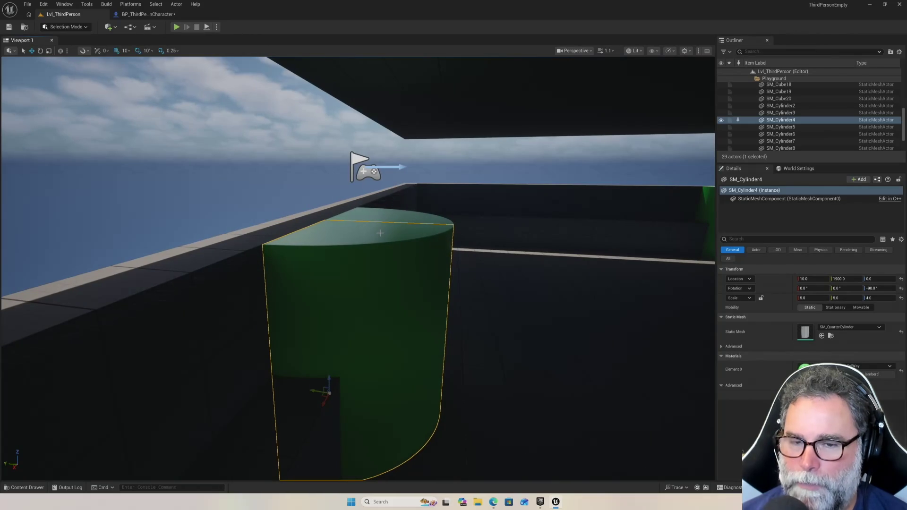
pyautogui.click(444, 122)
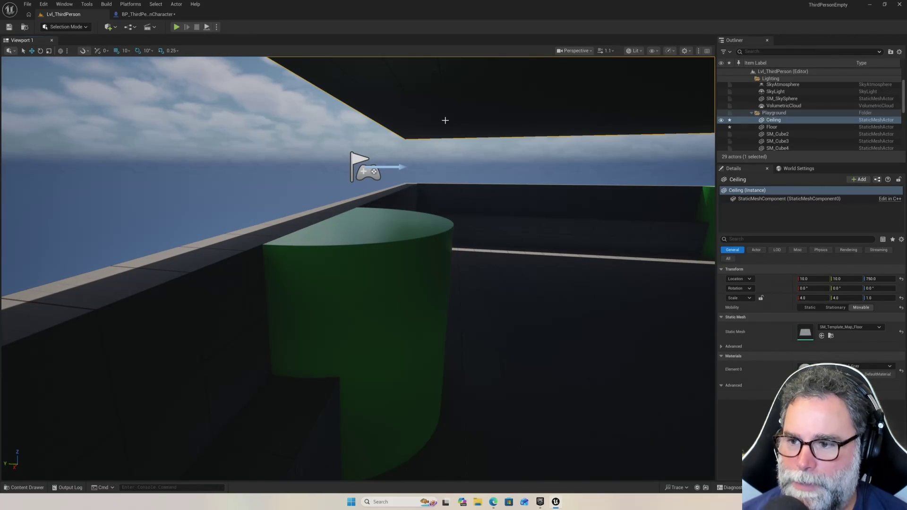
pyautogui.scroll(2, 756, 132)
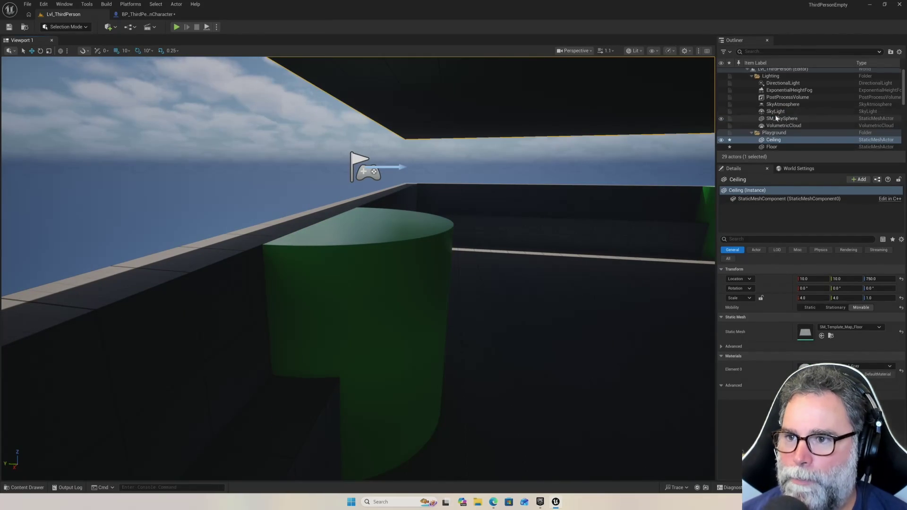
pyautogui.scroll(-1, 782, 116)
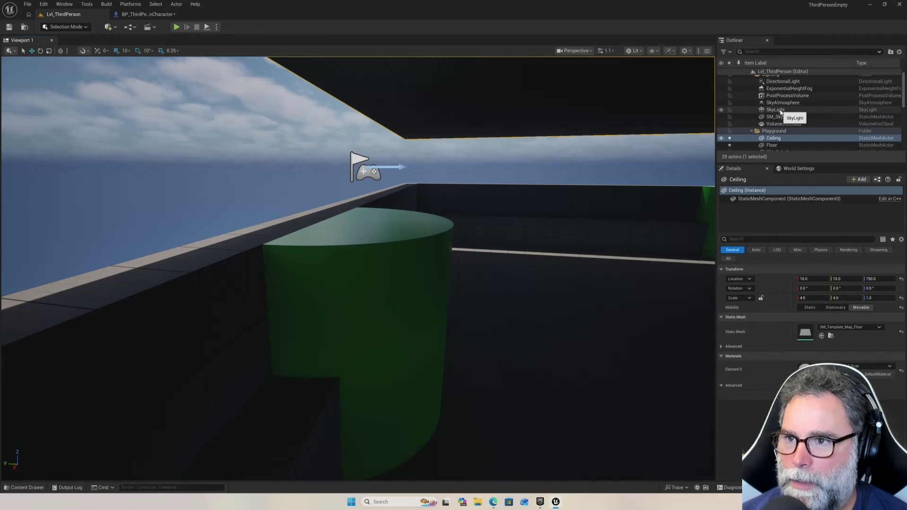
pyautogui.scroll(1, 781, 113)
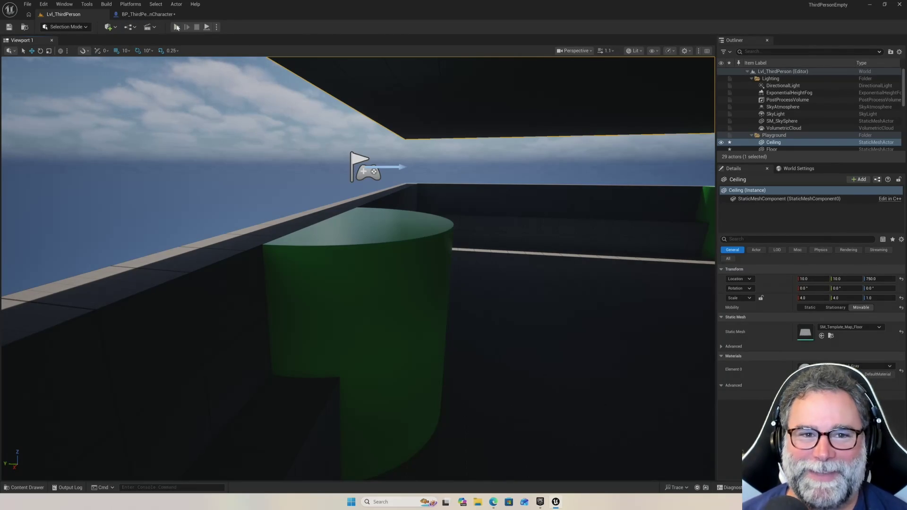
# Play-test the arena, jumping the character onto the left wall top, then stop playing
pyautogui.click(176, 27)
pyautogui.press('w')
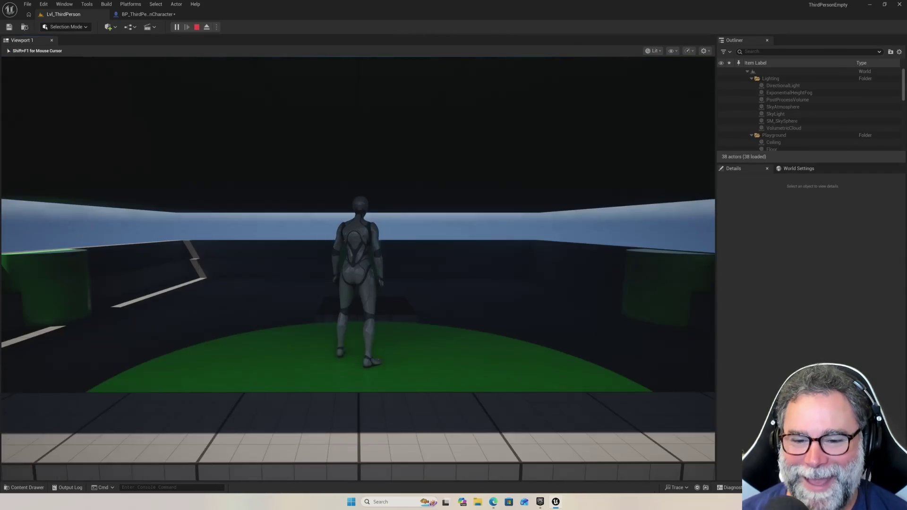
pyautogui.press('w')
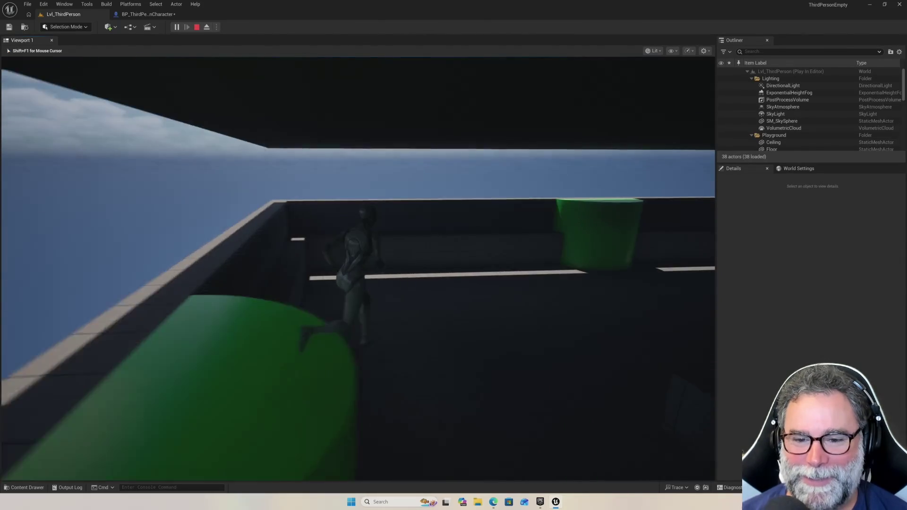
pyautogui.press('w')
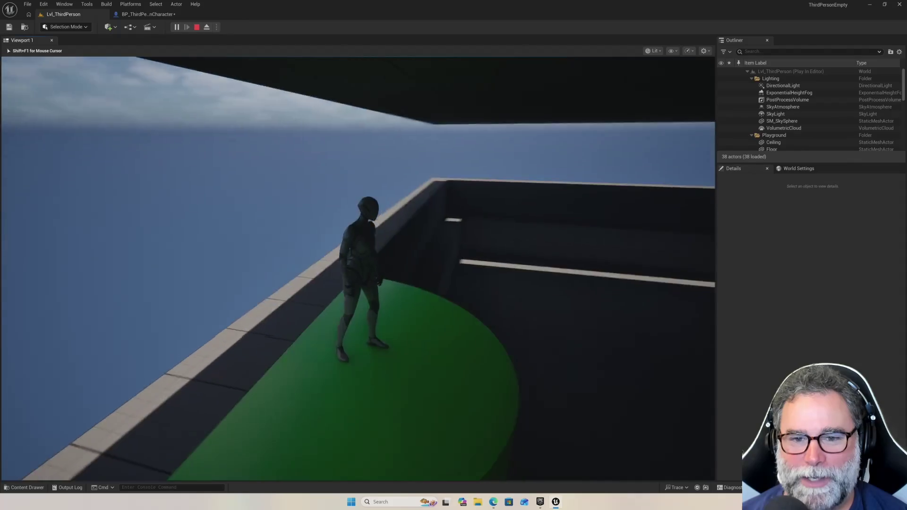
pyautogui.press('w')
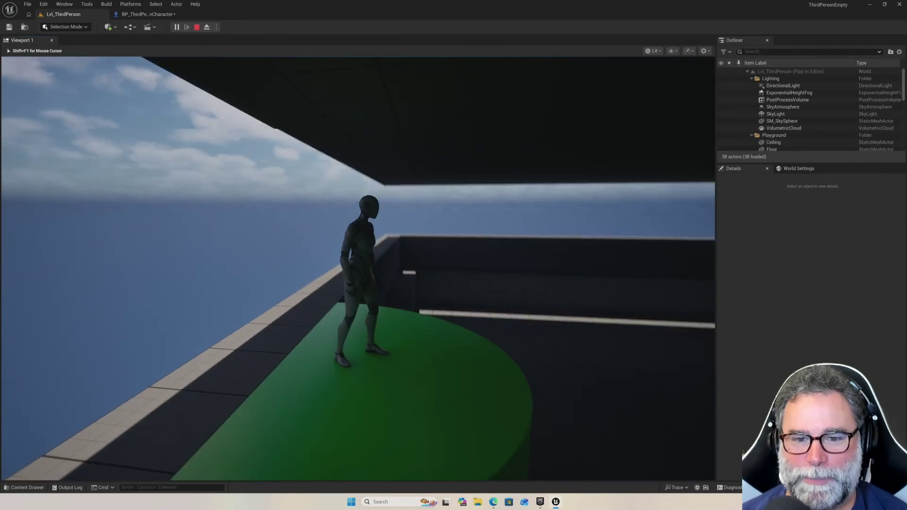
pyautogui.press('space')
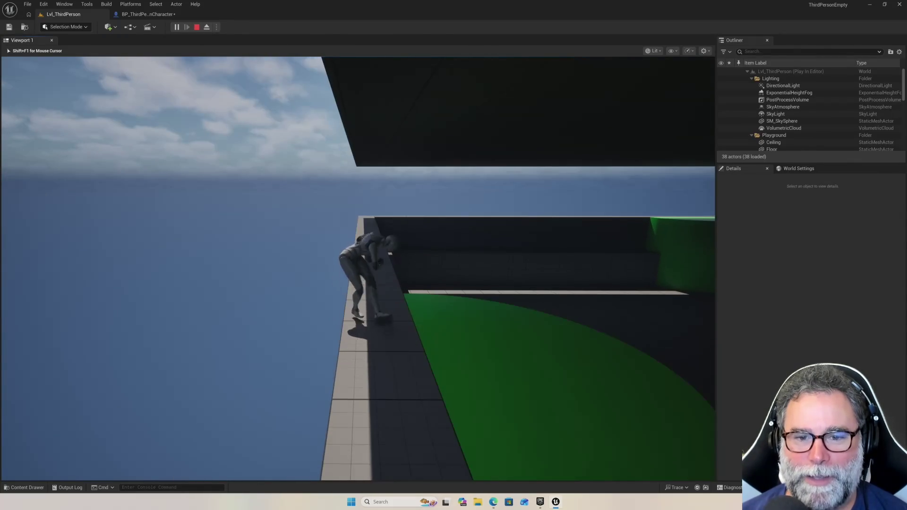
pyautogui.press('w')
pyautogui.press('w')
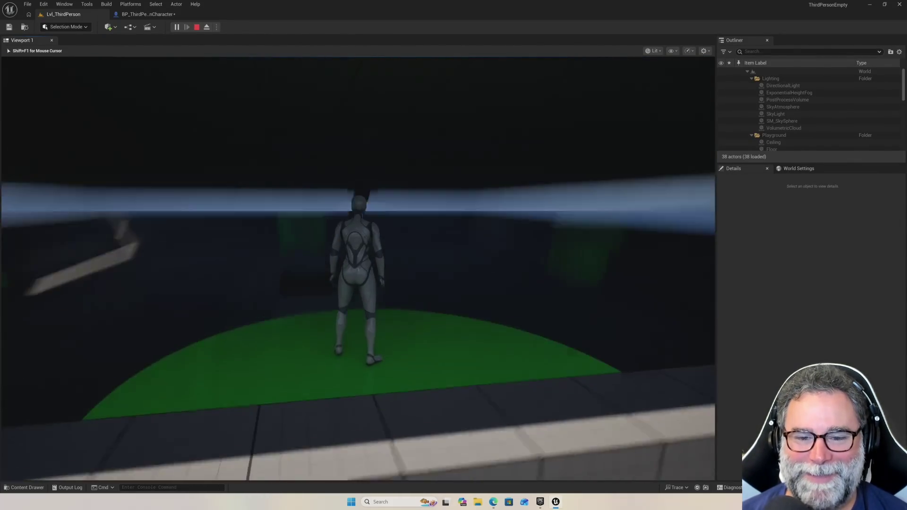
pyautogui.press('Escape')
pyautogui.scroll(-5, 236, 305)
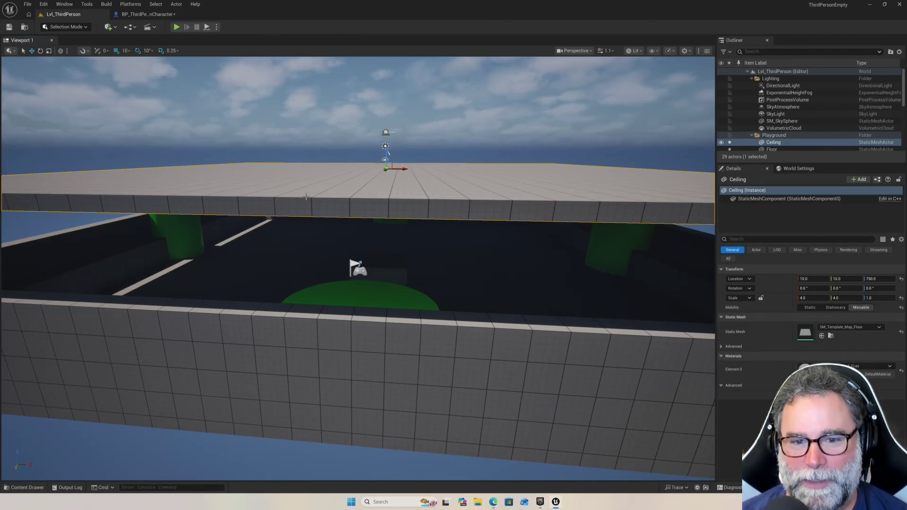
# Raise the Ceiling slab far higher, check it from outside the level, and start a playtest
pyautogui.moveTo(386, 150)
pyautogui.mouseDown()
pyautogui.moveTo(395, 72)
pyautogui.moveTo(399, 83)
pyautogui.mouseUp()
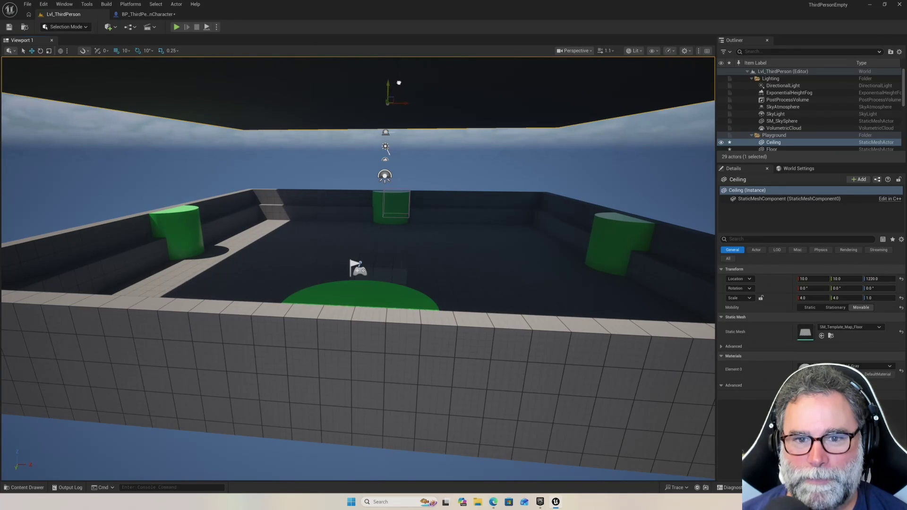
pyautogui.moveTo(488, 215); pyautogui.dragTo(351, 91)
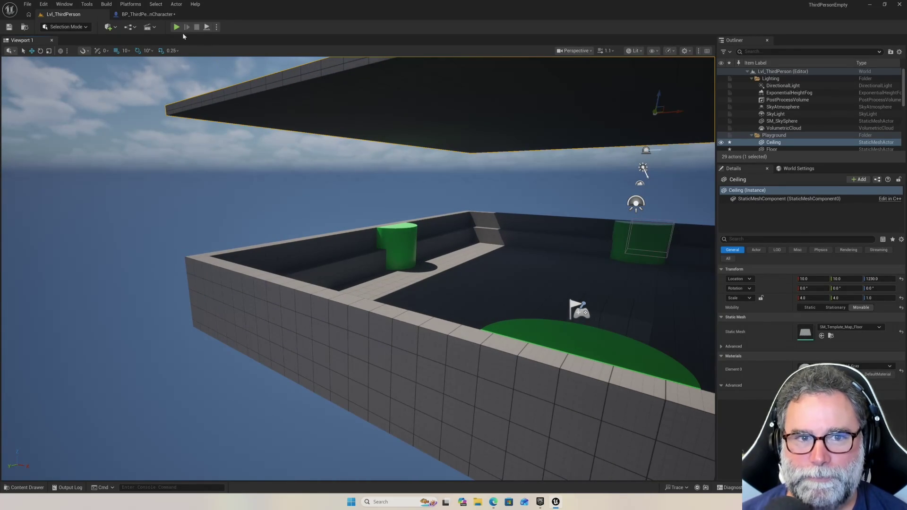
pyautogui.scroll(-4, 372, 139)
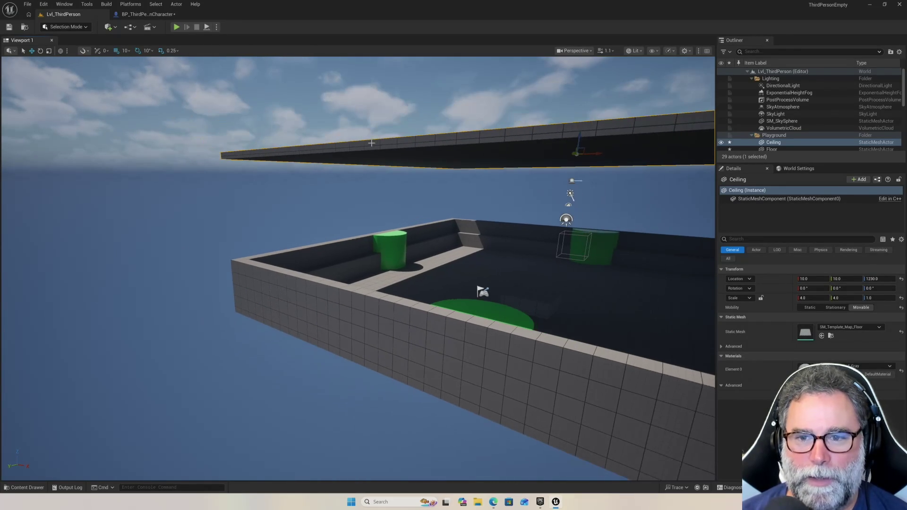
pyautogui.moveTo(452, 127)
pyautogui.mouseDown()
pyautogui.moveTo(498, 126)
pyautogui.moveTo(447, 136)
pyautogui.moveTo(439, 122)
pyautogui.mouseUp()
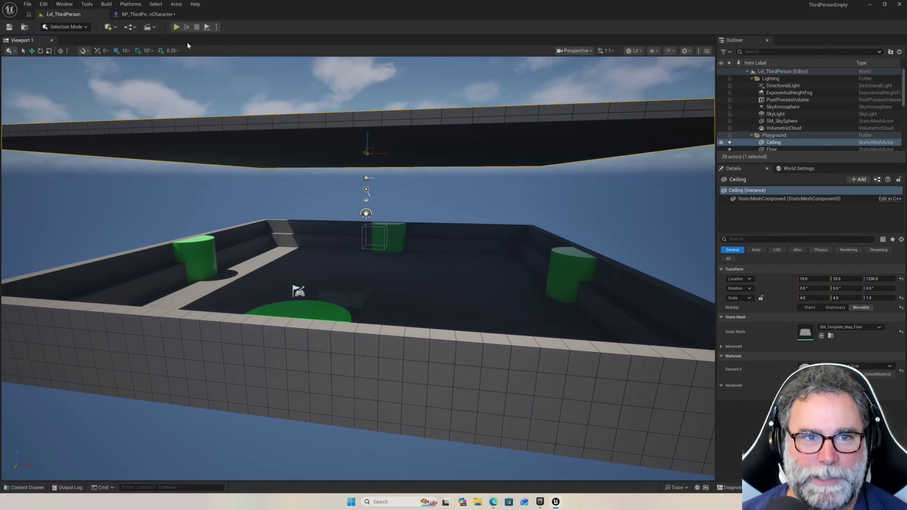
pyautogui.click(174, 27)
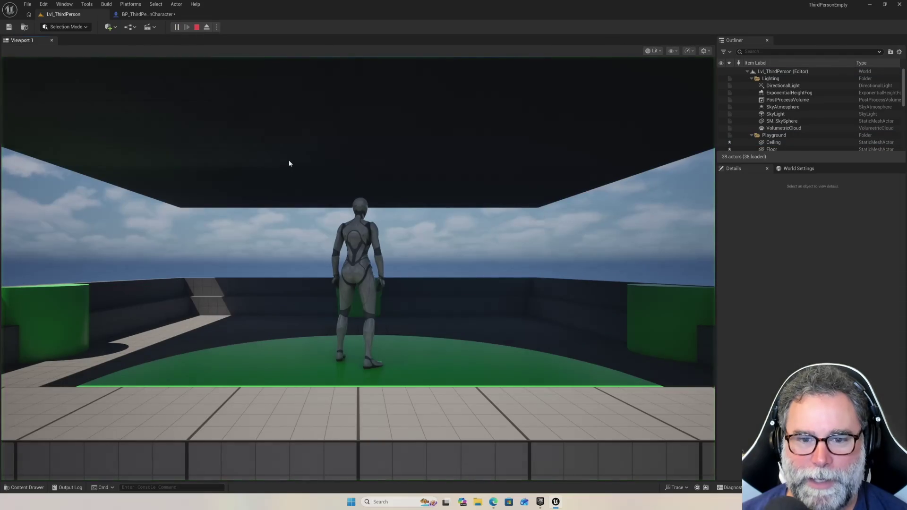
# Run the character across the floor and onto green platforms under the 1200-high ceiling, then stop
pyautogui.click(287, 162)
pyautogui.press('w')
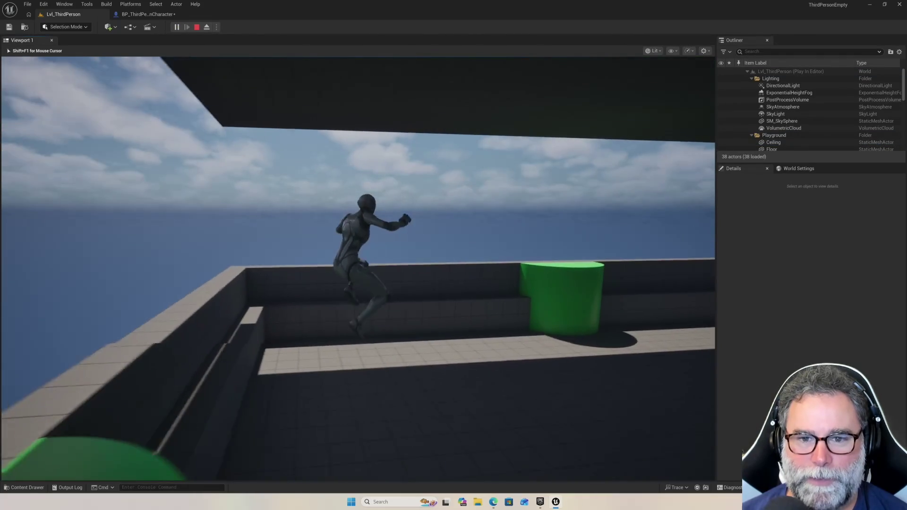
pyautogui.press('space')
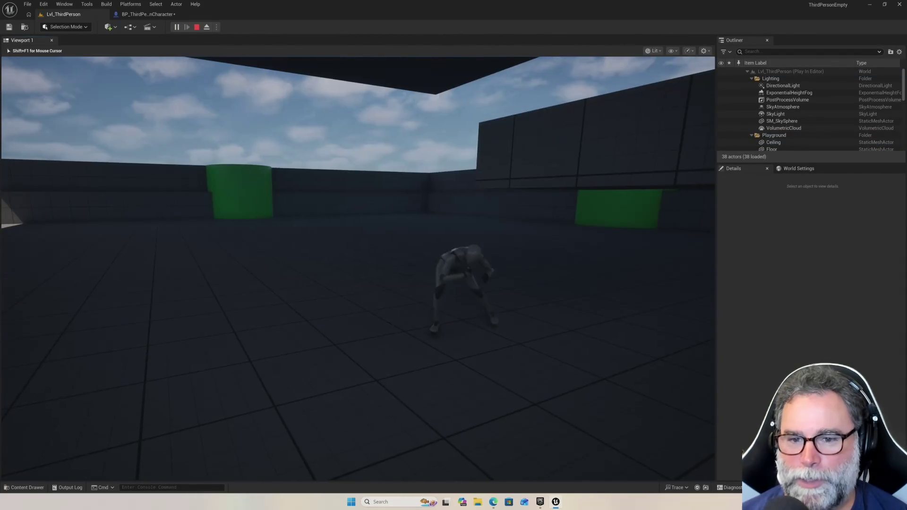
pyautogui.press('w')
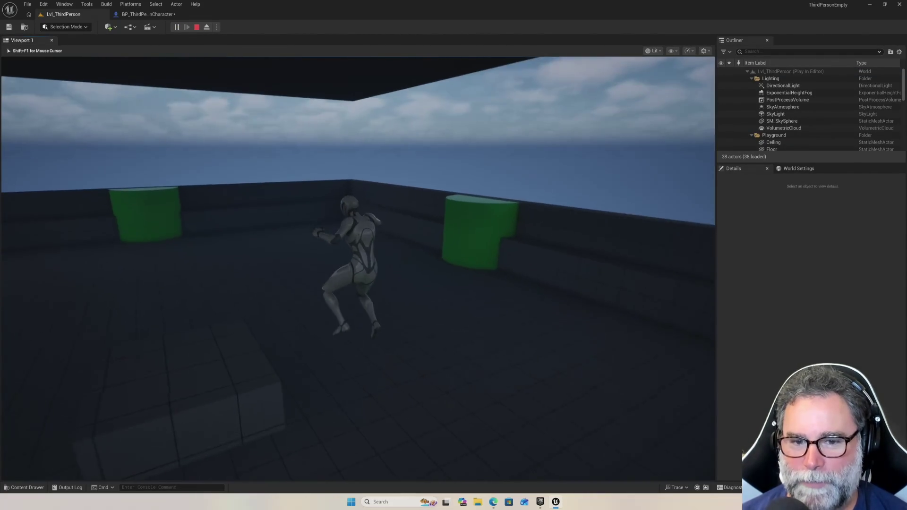
pyautogui.press('w')
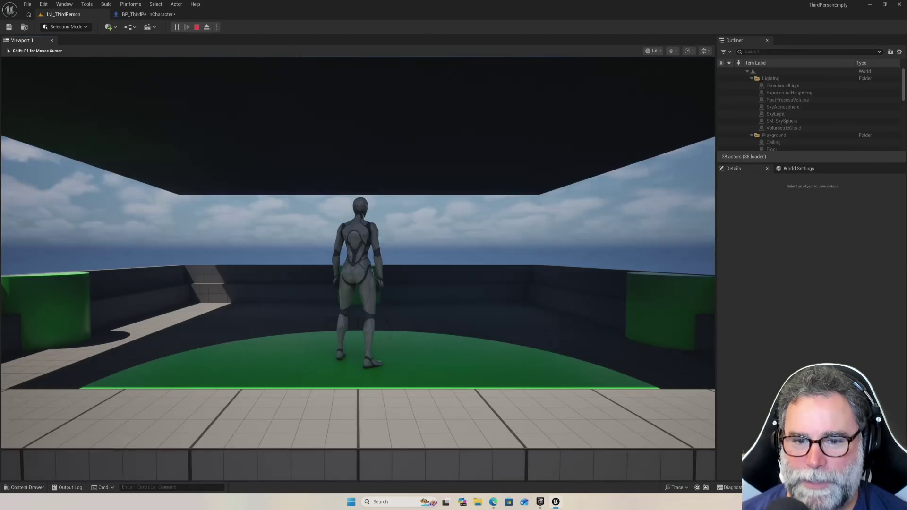
pyautogui.press('w')
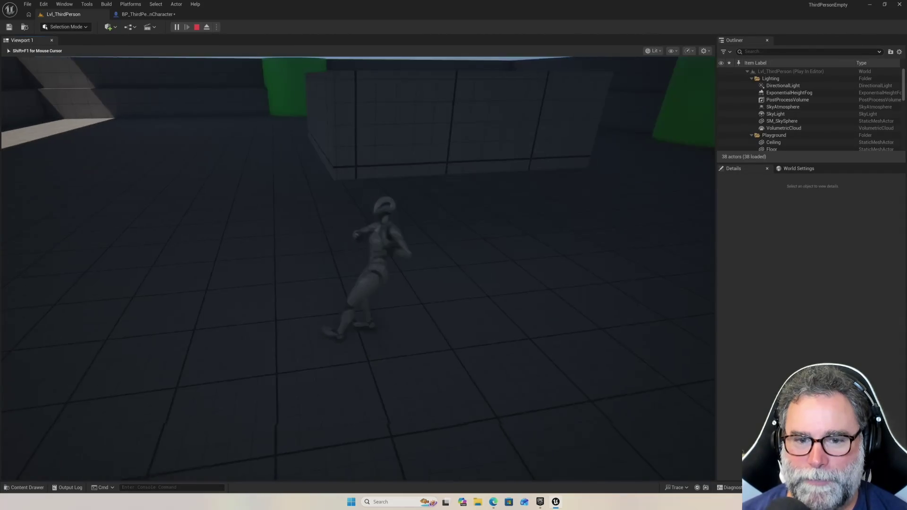
pyautogui.press('w')
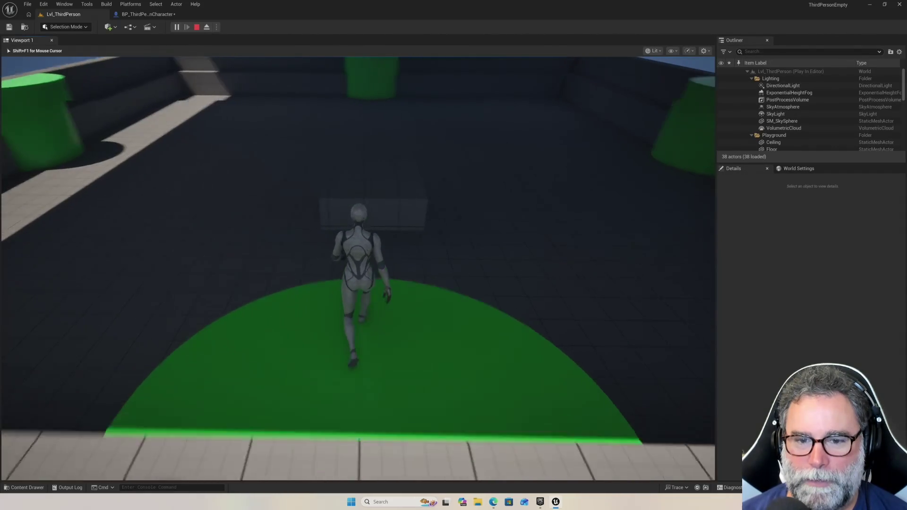
pyautogui.press('w')
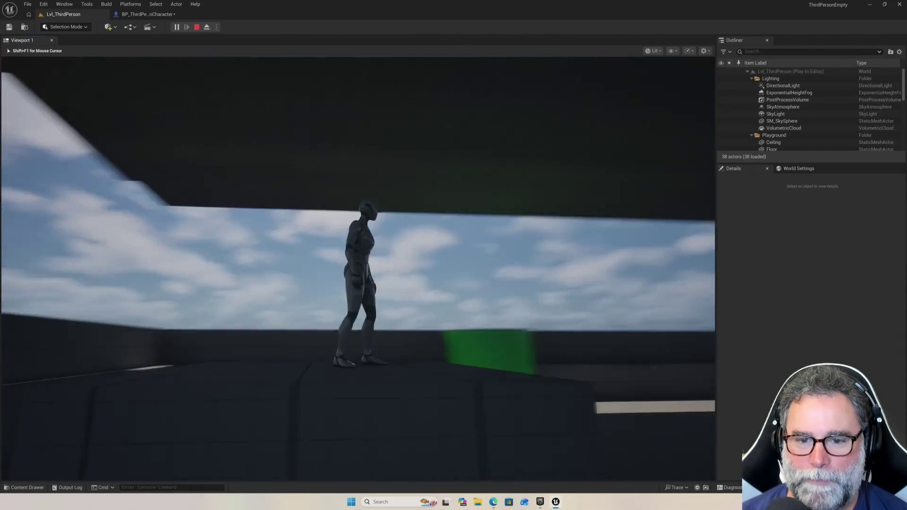
pyautogui.press('w')
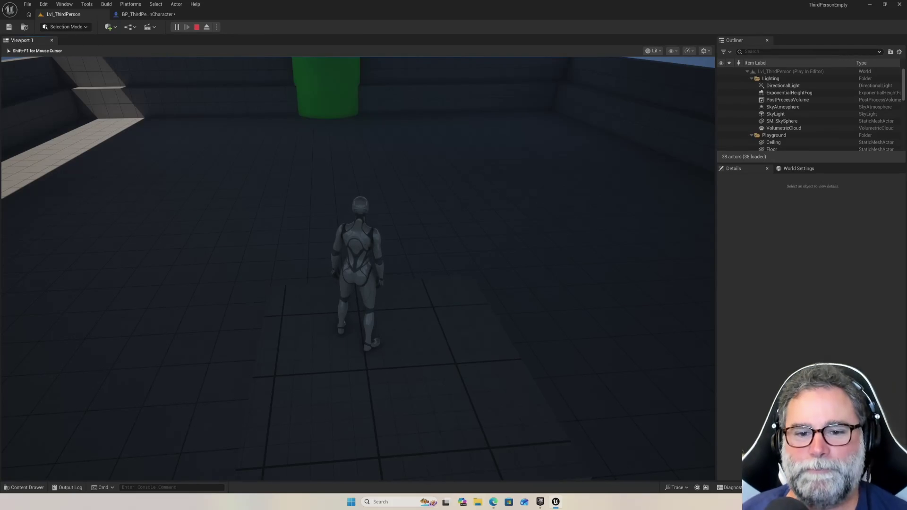
pyautogui.press('Escape')
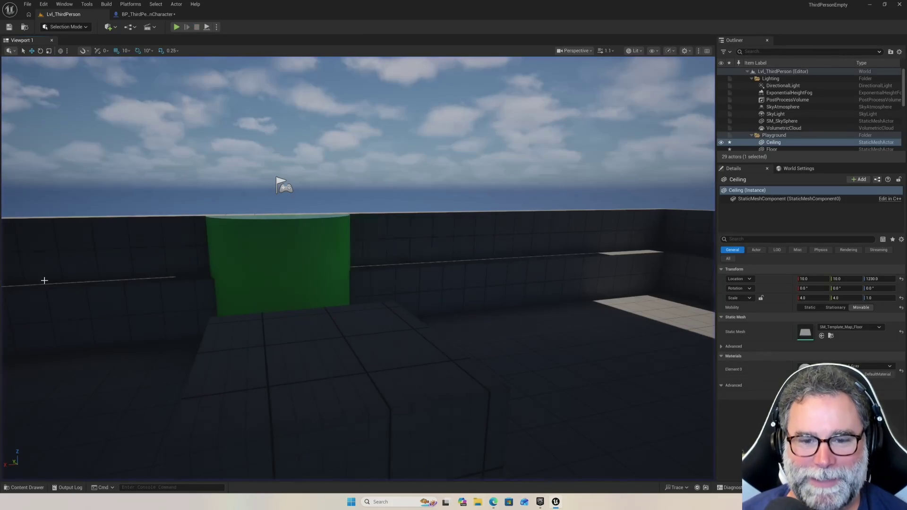
# Play the level, run the character along the ledge and jump off its corner, then stop
pyautogui.scroll(-10, 239, 267)
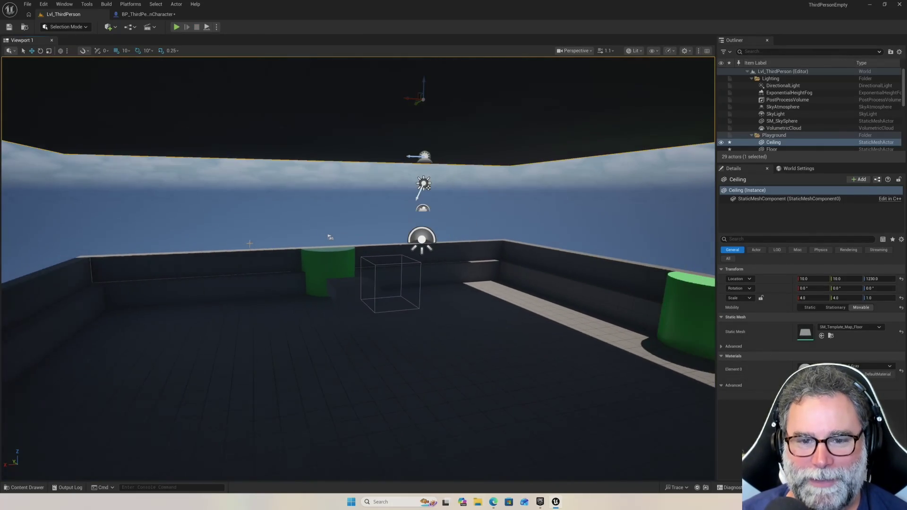
pyautogui.moveTo(238, 233); pyautogui.dragTo(229, 118)
pyautogui.click(239, 227)
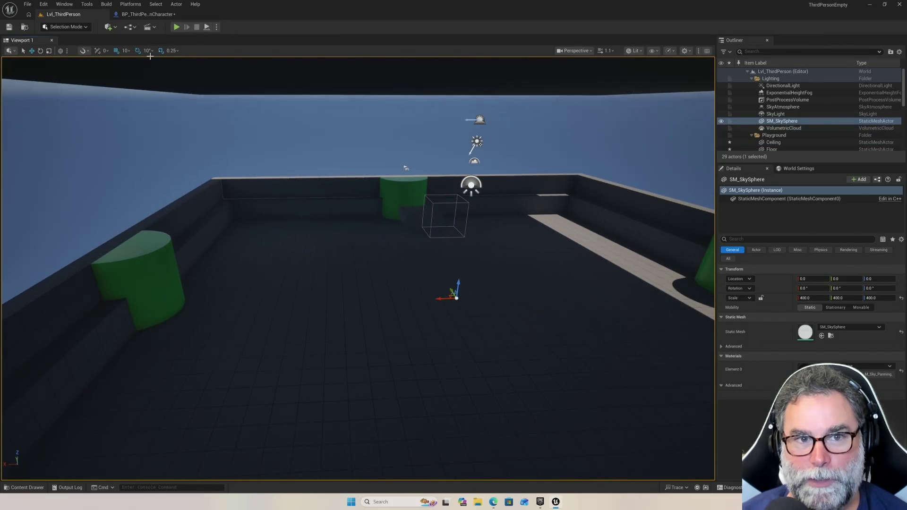
pyautogui.click(174, 28)
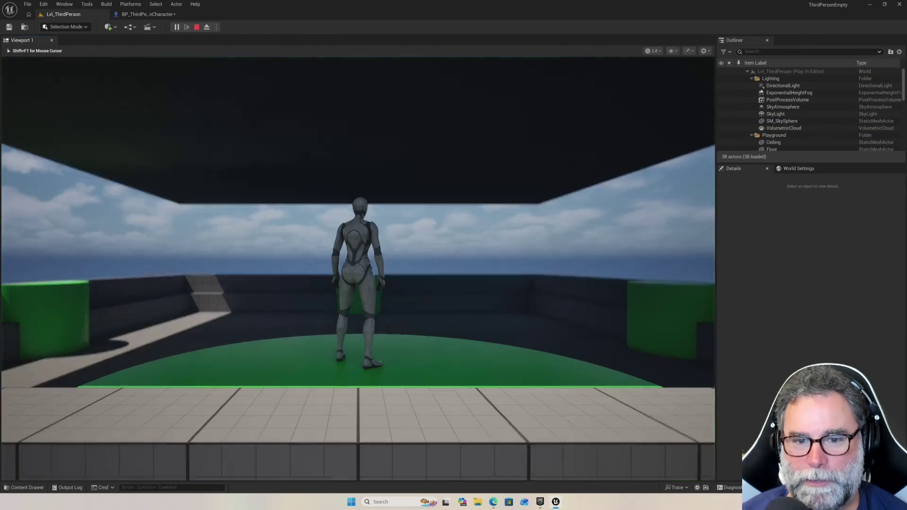
pyautogui.press('w')
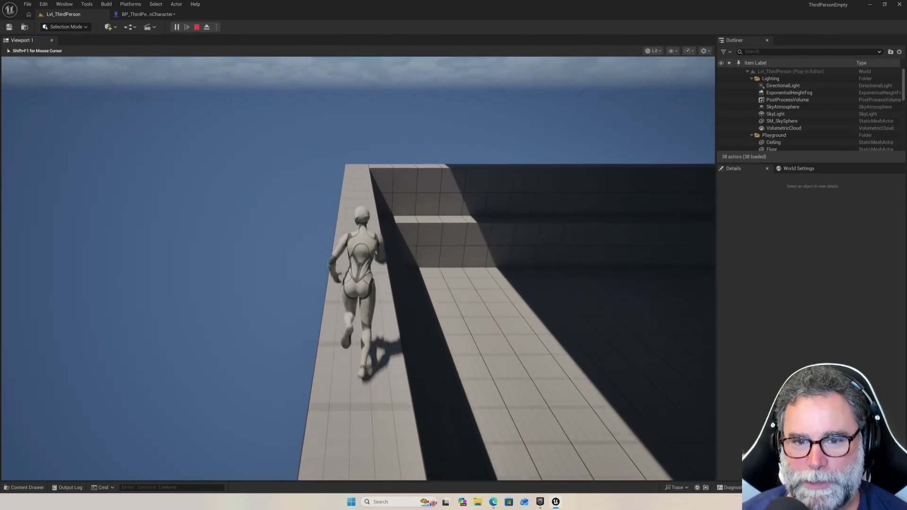
pyautogui.press('w')
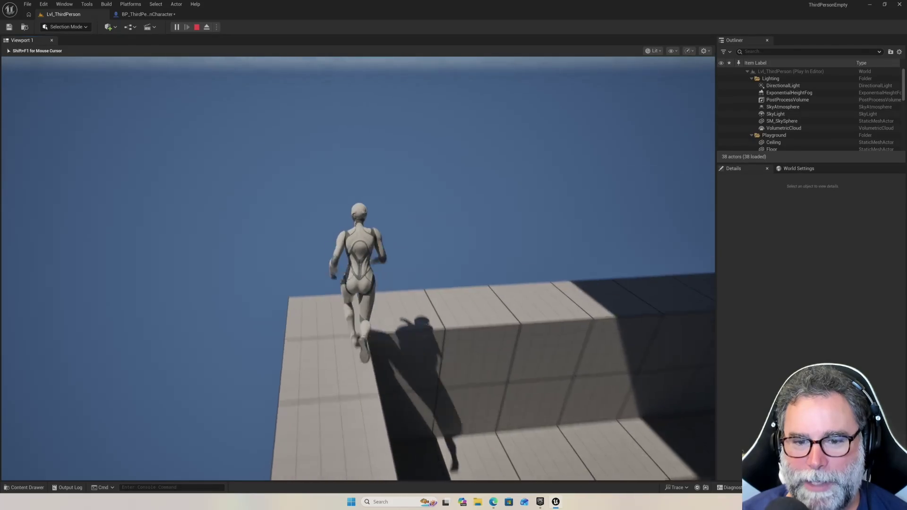
pyautogui.press('w')
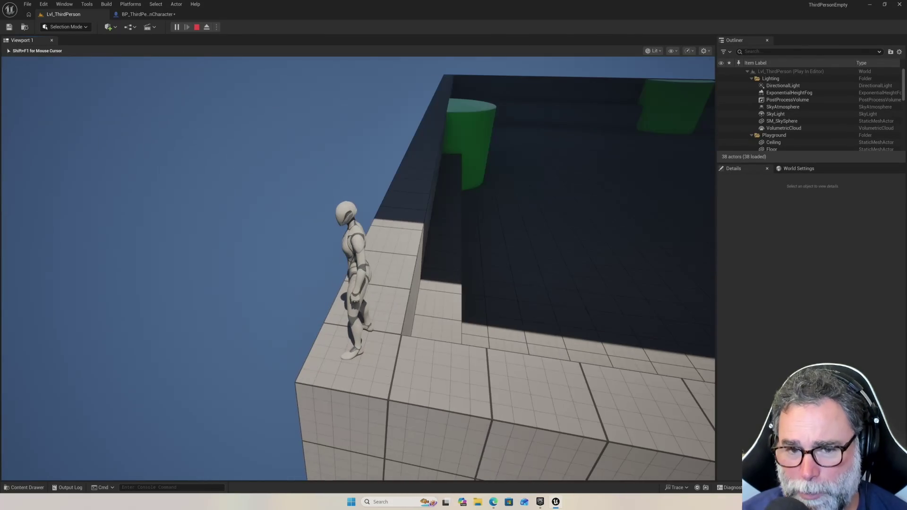
pyautogui.press('space')
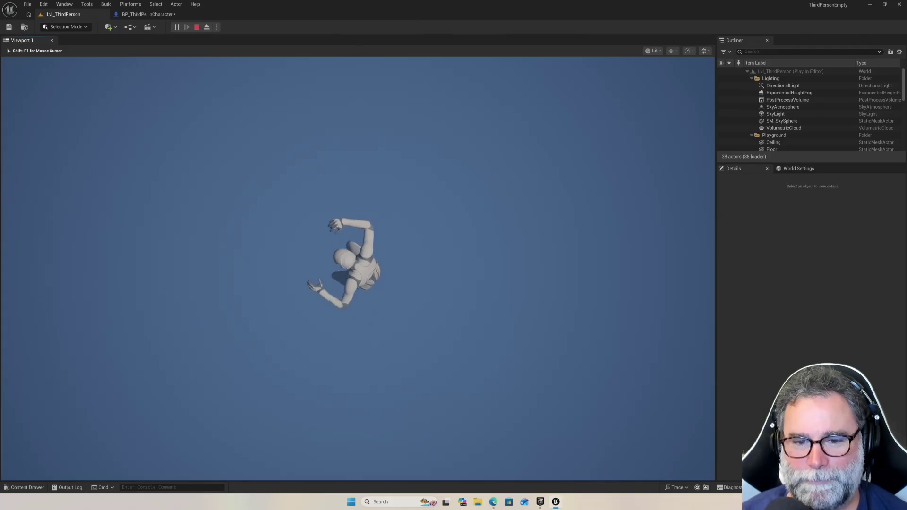
pyautogui.press('Escape')
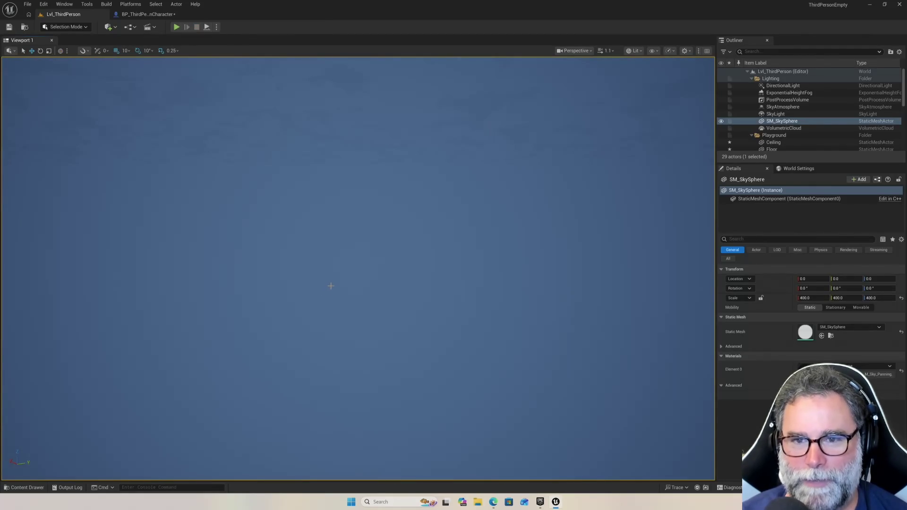
# Restart play and run the character off the green platform onto the wall-top ledge
pyautogui.click(174, 27)
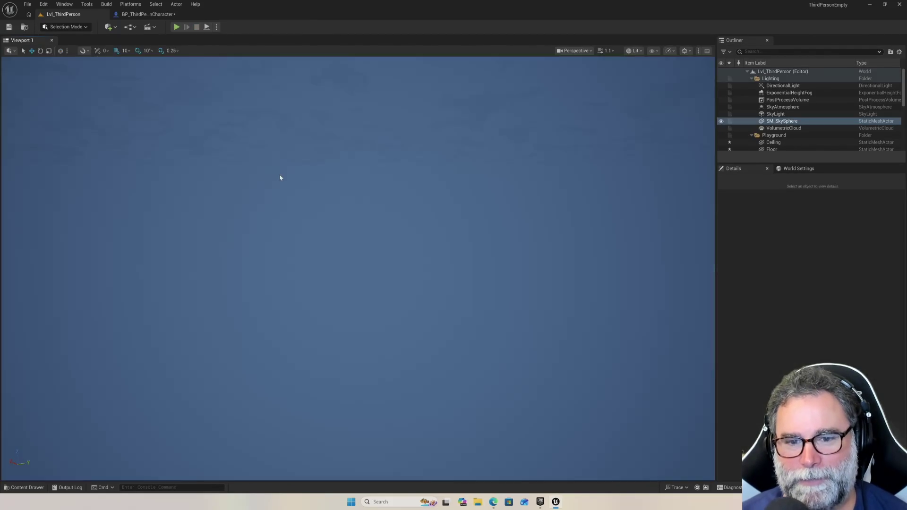
pyautogui.press('Escape')
pyautogui.moveTo(453, 208)
pyautogui.mouseDown()
pyautogui.moveTo(452, 274)
pyautogui.moveTo(386, 175)
pyautogui.moveTo(255, 108)
pyautogui.mouseUp()
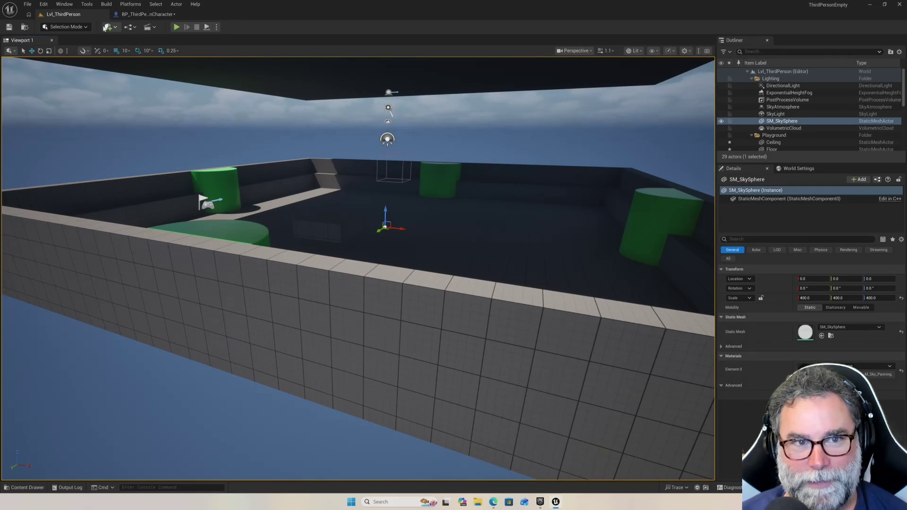
pyautogui.click(176, 28)
pyautogui.click(176, 28)
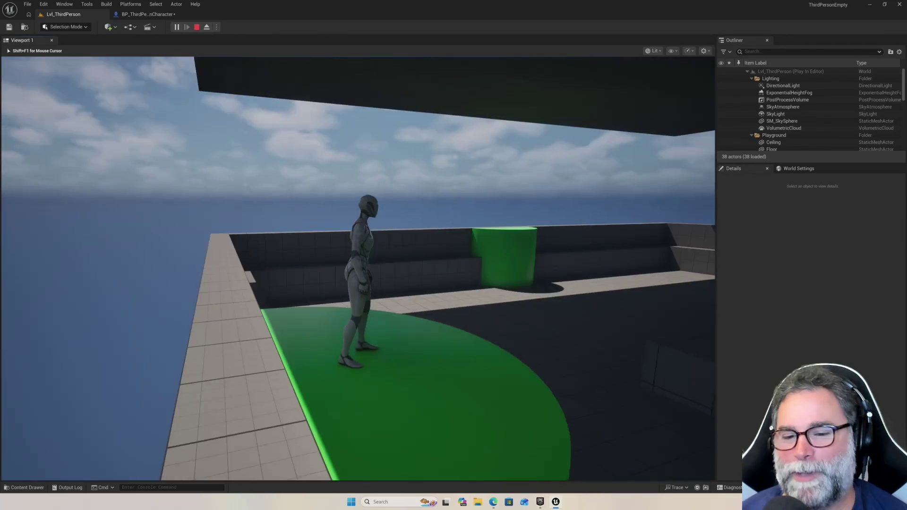
pyautogui.press('space')
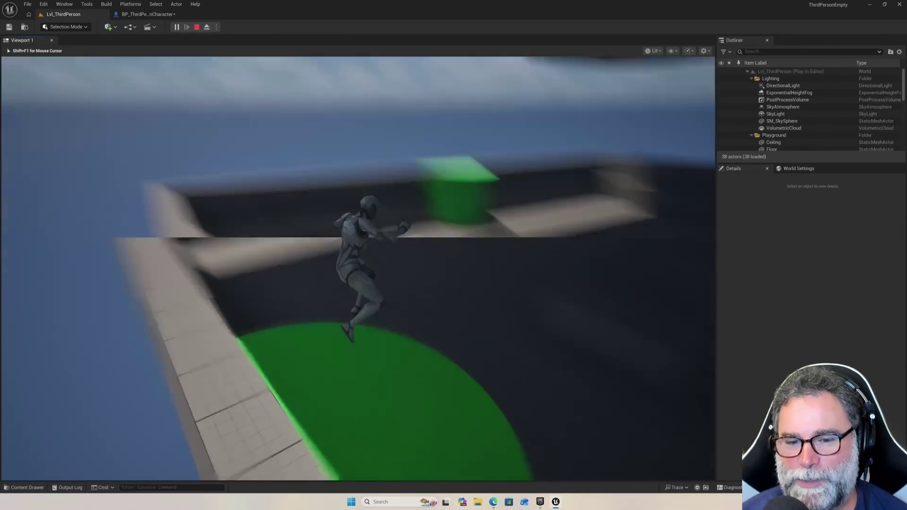
pyautogui.press('w')
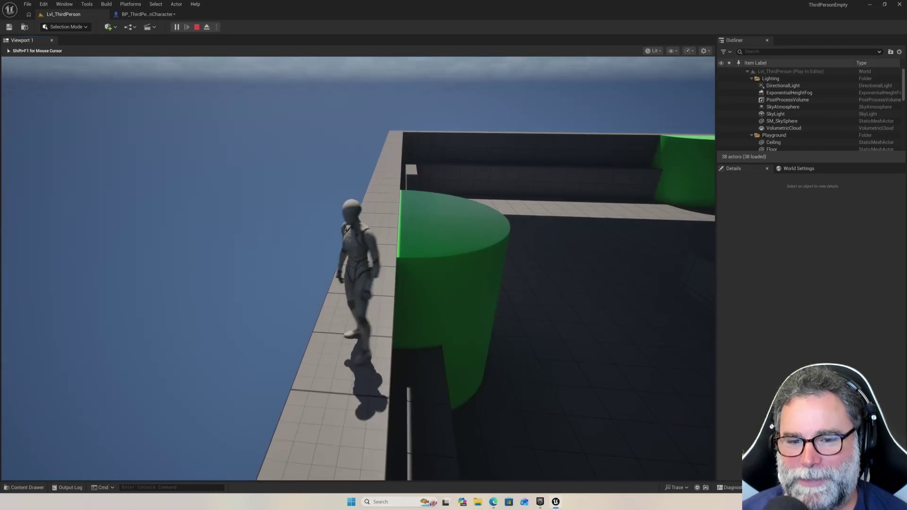
pyautogui.press('w')
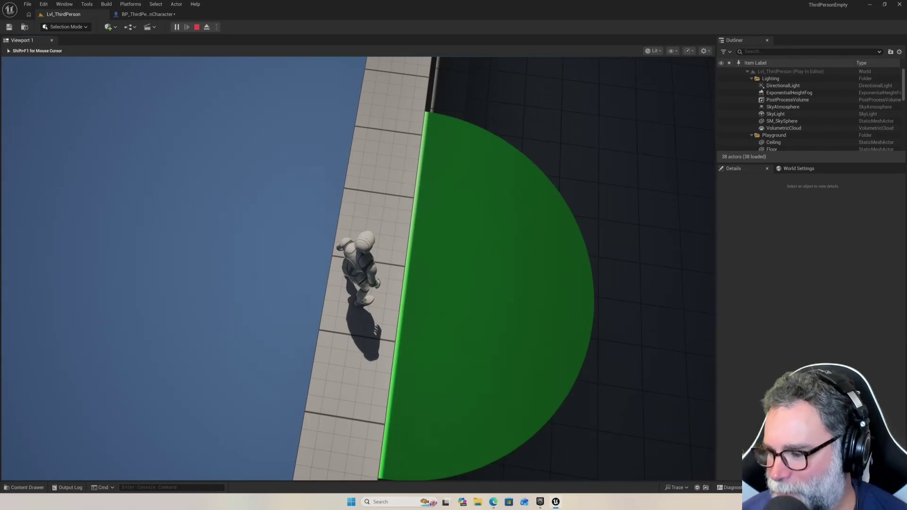
pyautogui.press('w')
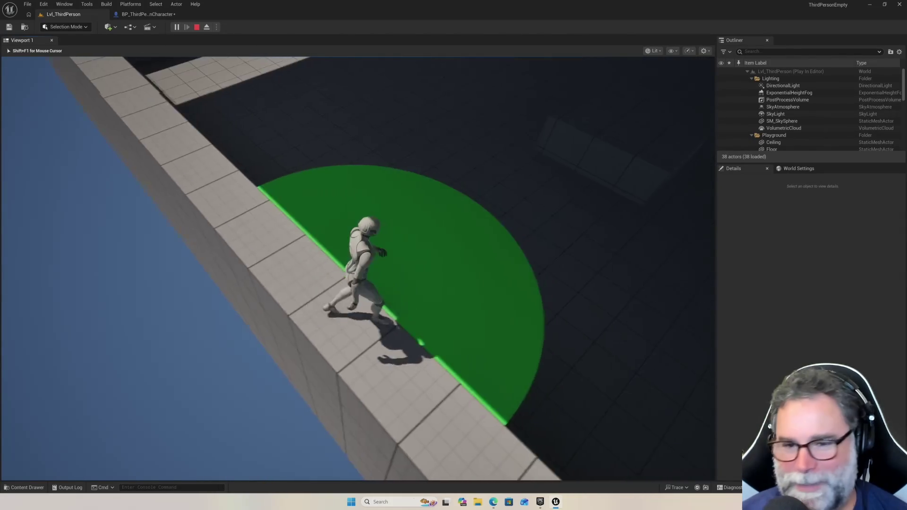
pyautogui.press('space')
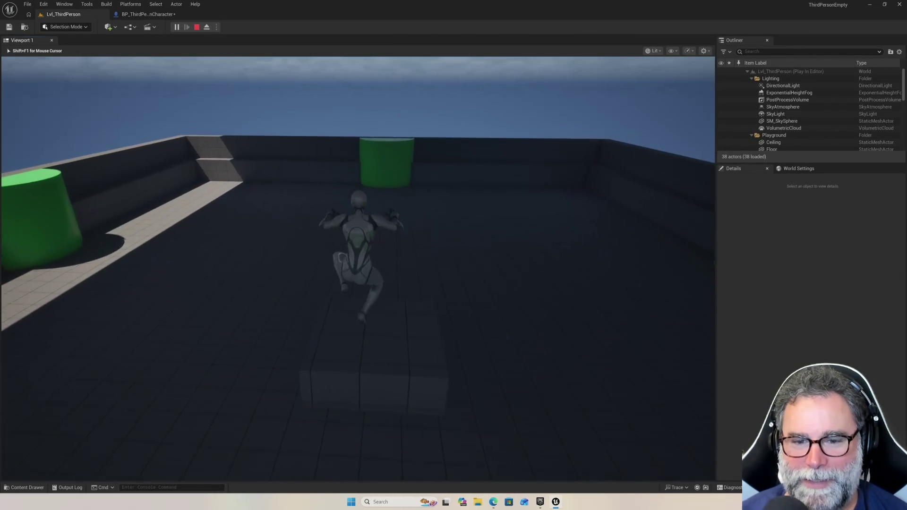
pyautogui.press('w')
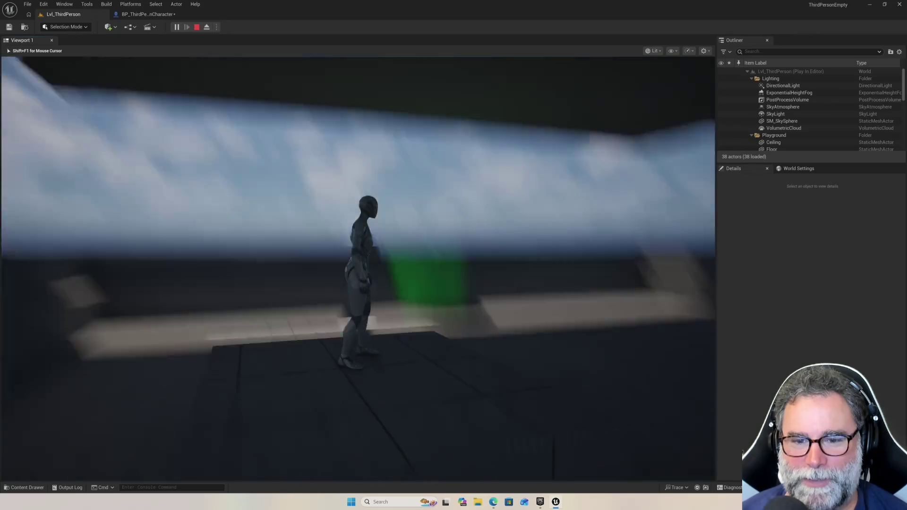
# Drop to the floor, jump onto the green cylinder, leap at the wall, then stop playing
pyautogui.press('w')
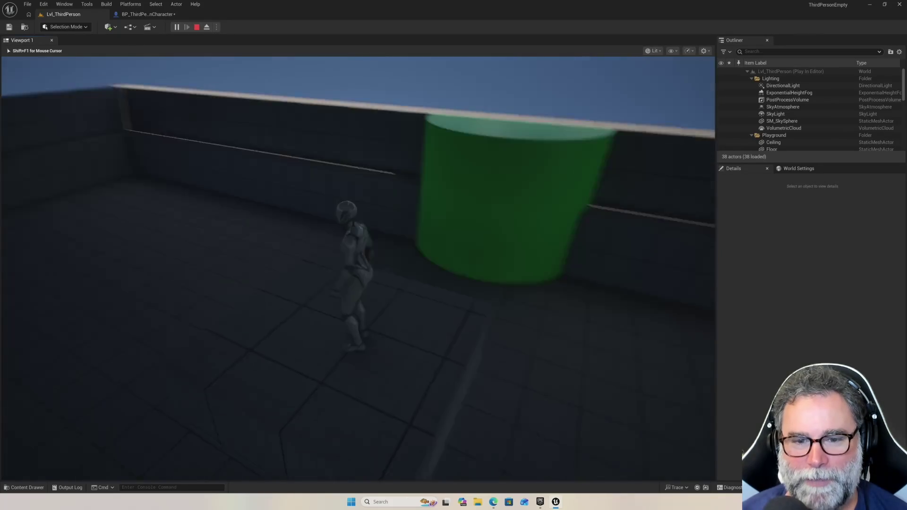
pyautogui.press('space')
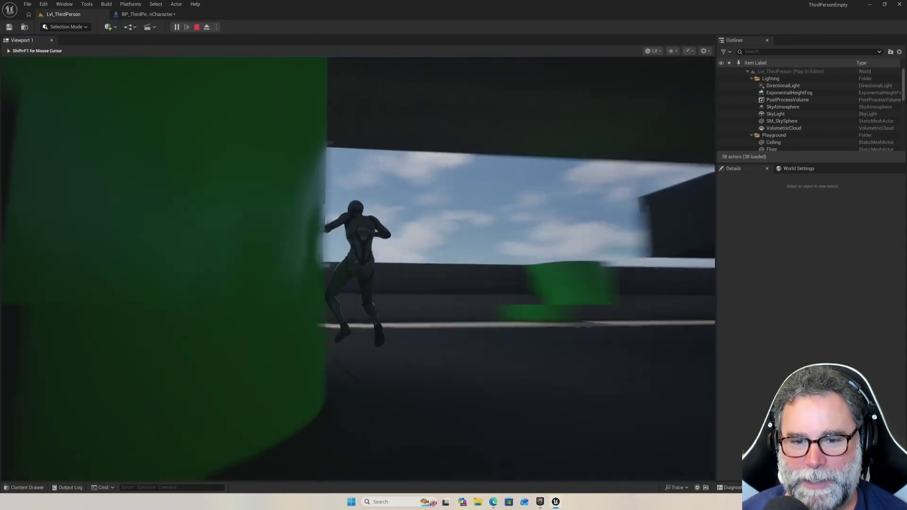
pyautogui.press('w')
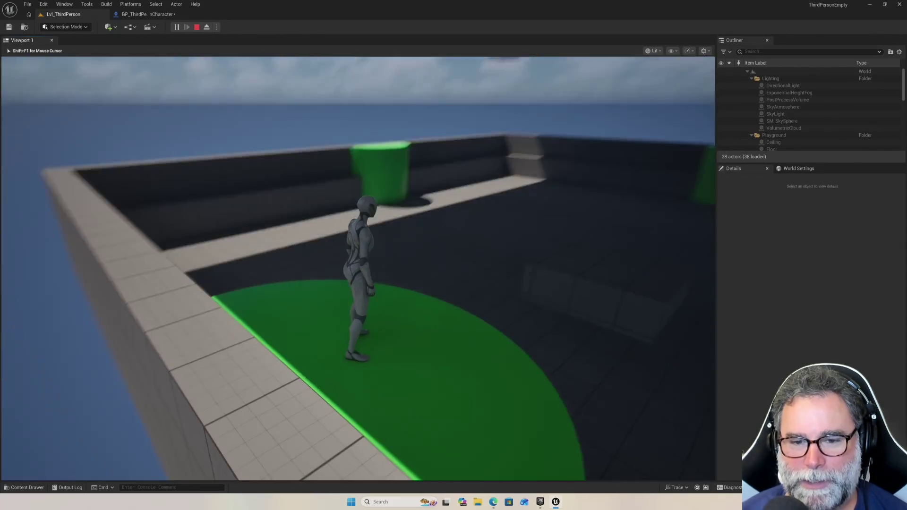
pyautogui.press('w')
pyautogui.press('space')
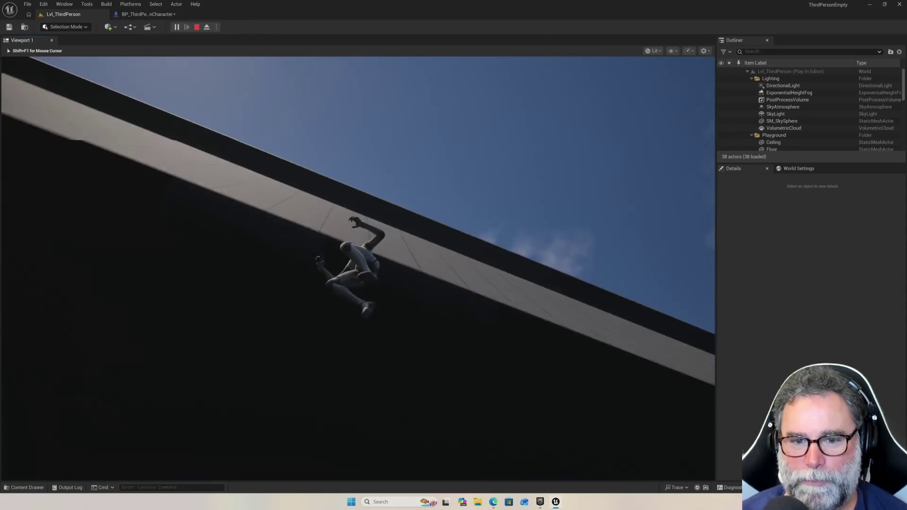
pyautogui.press('Escape')
pyautogui.click(413, 147)
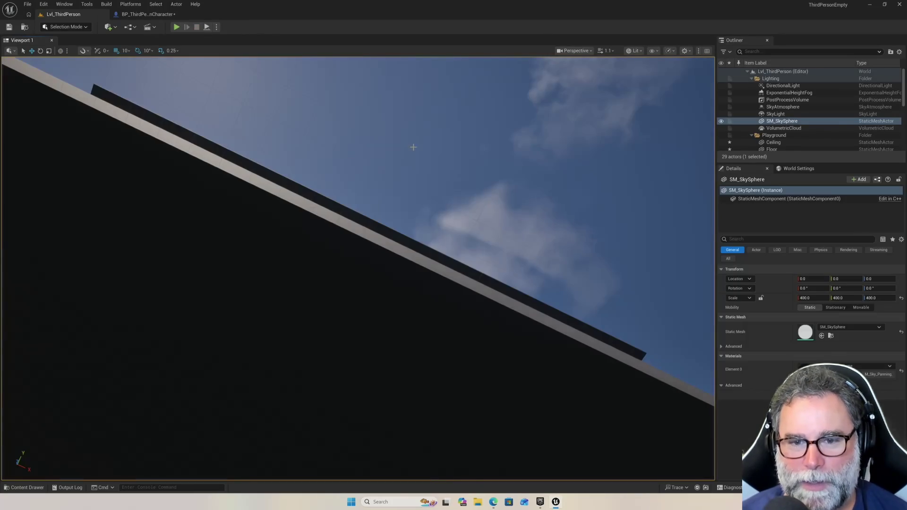
pyautogui.press('f')
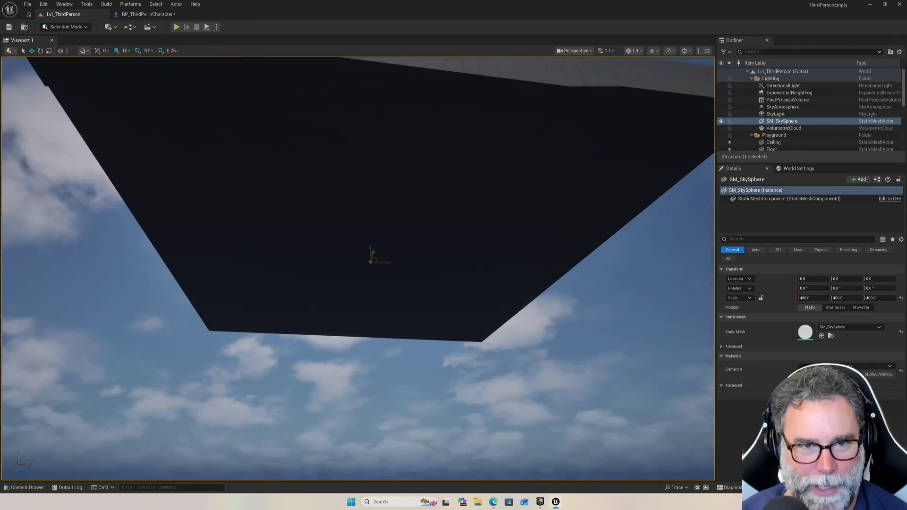
pyautogui.click(176, 27)
pyautogui.press('Escape')
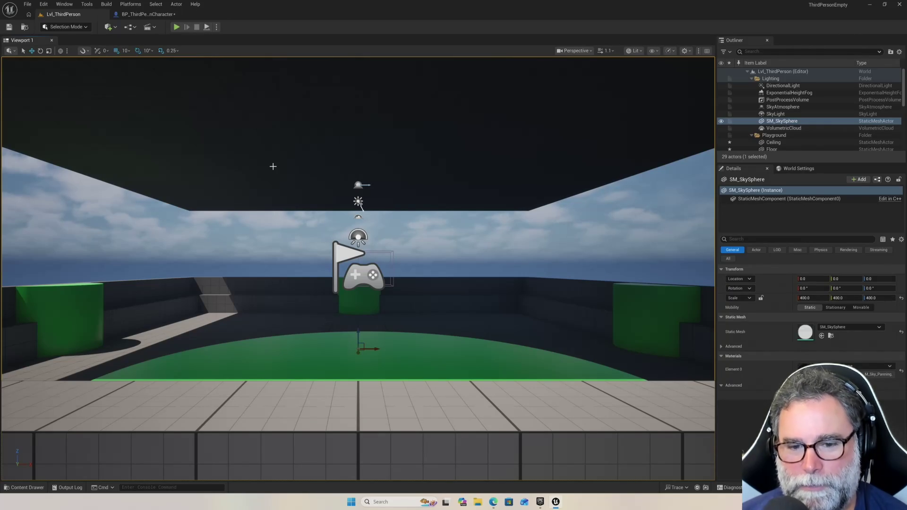
pyautogui.scroll(-8, 280, 184)
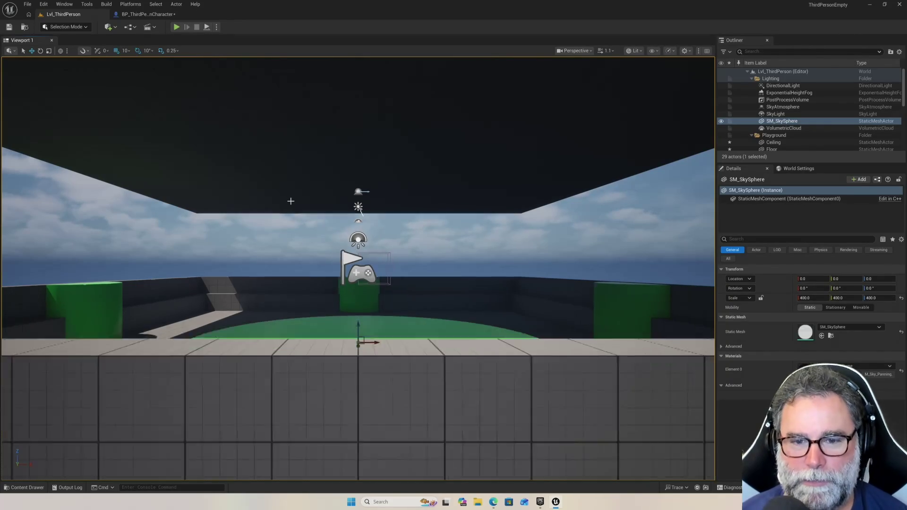
pyautogui.scroll(-6, 290, 192)
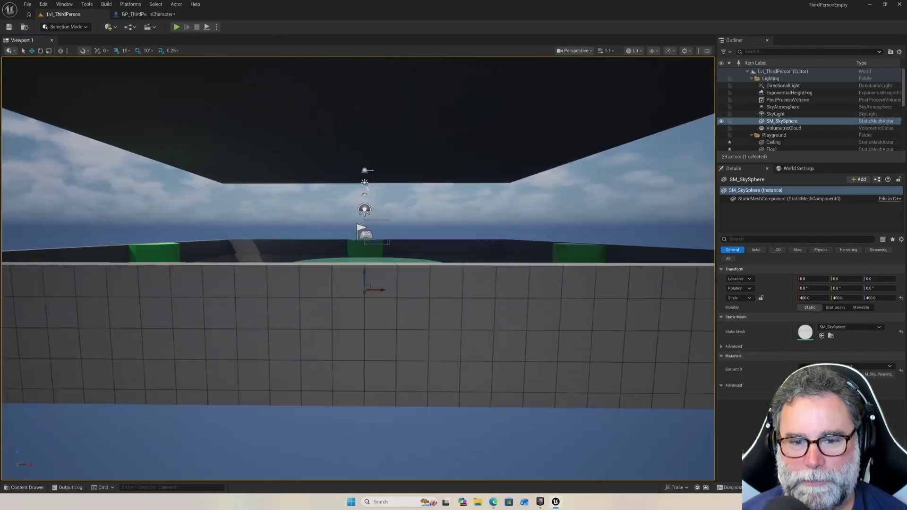
pyautogui.scroll(-5, 290, 151)
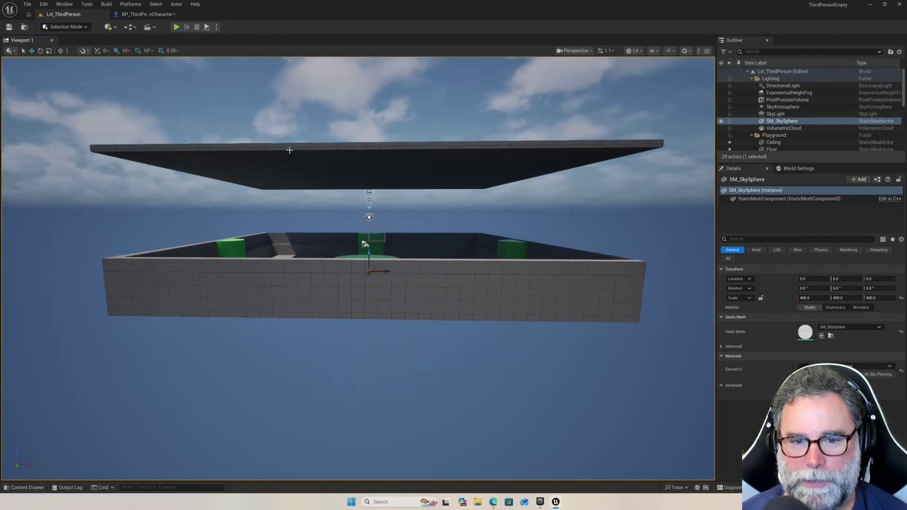
pyautogui.moveTo(290, 152); pyautogui.dragTo(269, 152)
pyautogui.scroll(8, 367, 122)
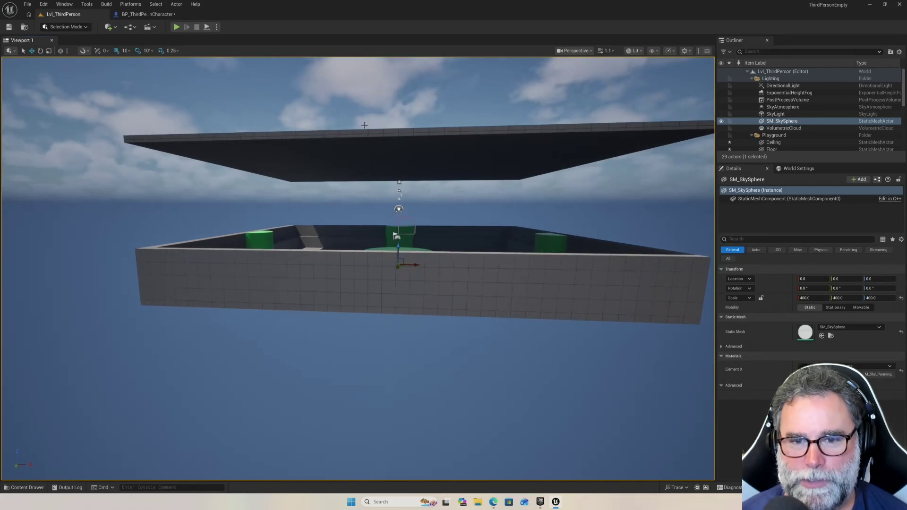
pyautogui.scroll(6, 372, 156)
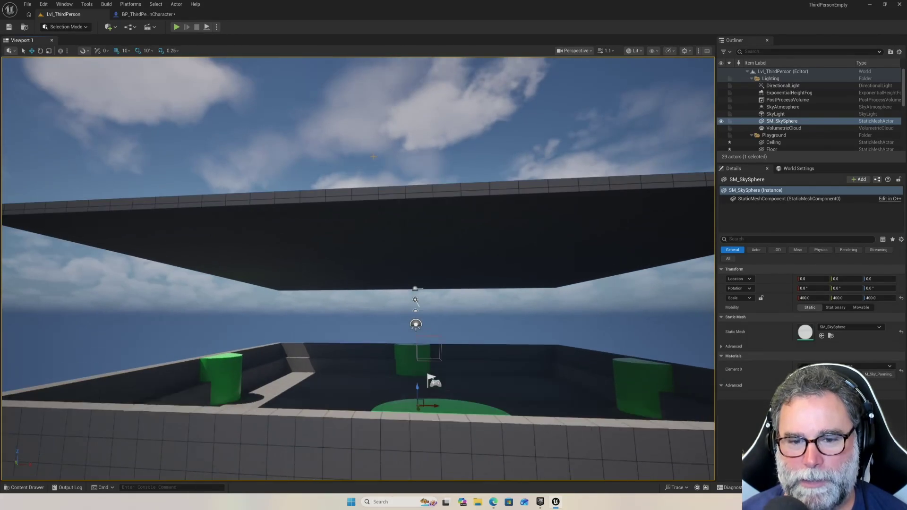
pyautogui.scroll(3, 372, 156)
pyautogui.scroll(-6, 381, 146)
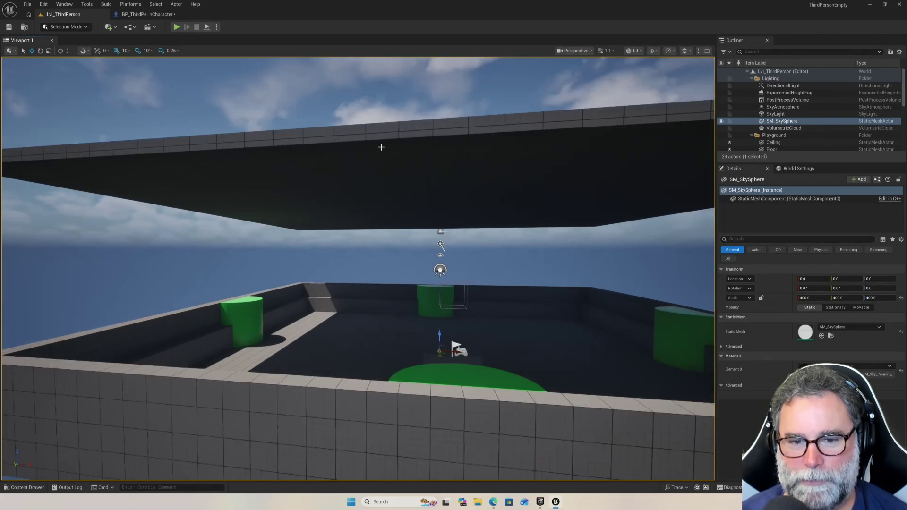
pyautogui.moveTo(381, 146); pyautogui.dragTo(349, 146)
pyautogui.moveTo(249, 78); pyautogui.dragTo(249, 78)
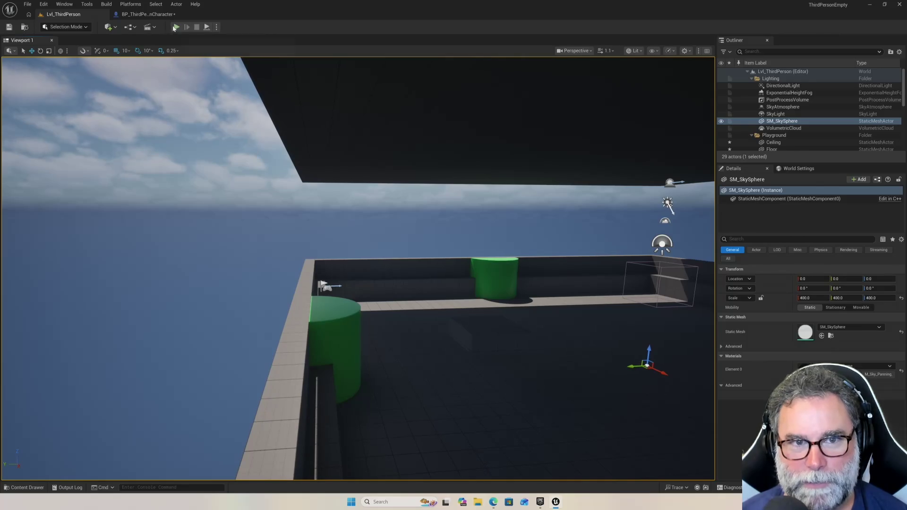
pyautogui.click(175, 27)
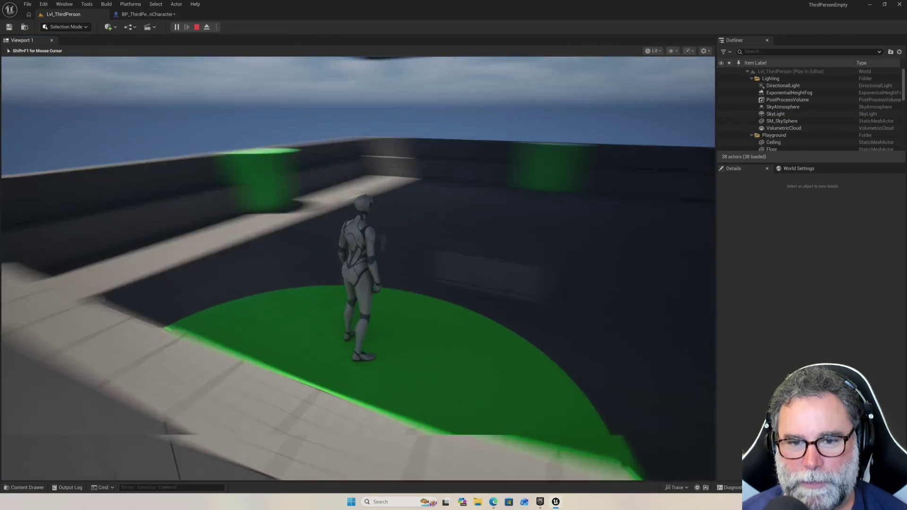
pyautogui.press('w')
pyautogui.press('w')
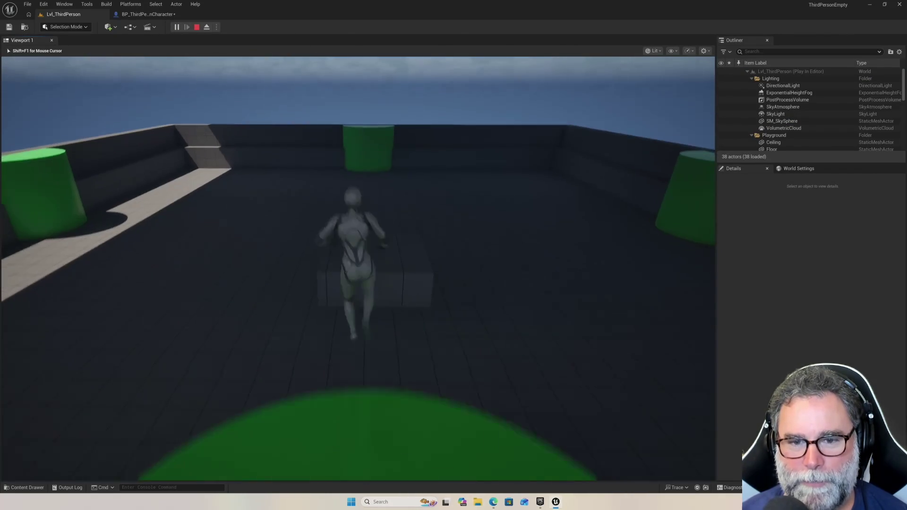
pyautogui.press('w')
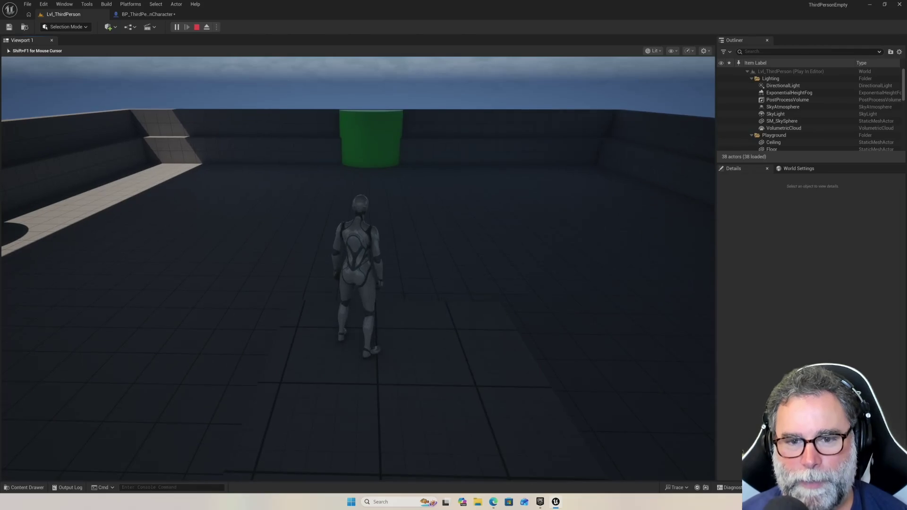
pyautogui.press('Escape')
pyautogui.scroll(-10, 330, 251)
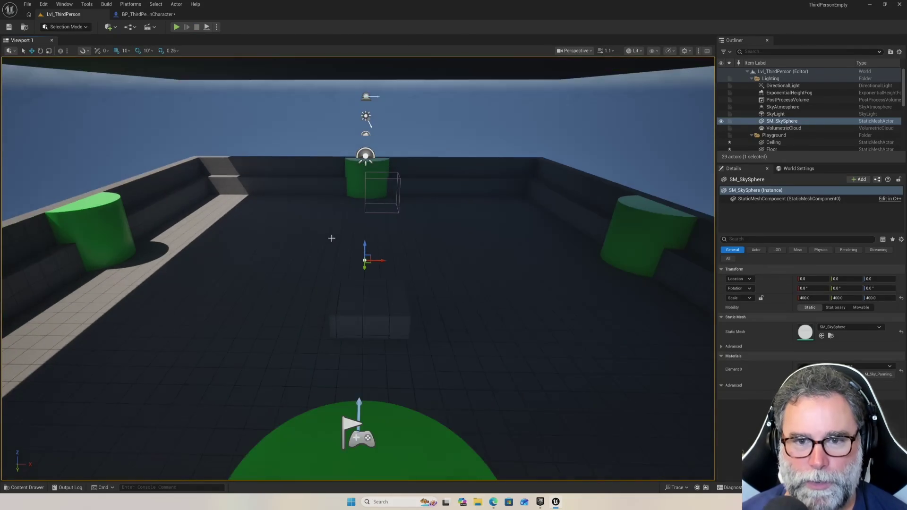
# Select the Ceiling slab and fly the view up through it to see its top
pyautogui.click(330, 120)
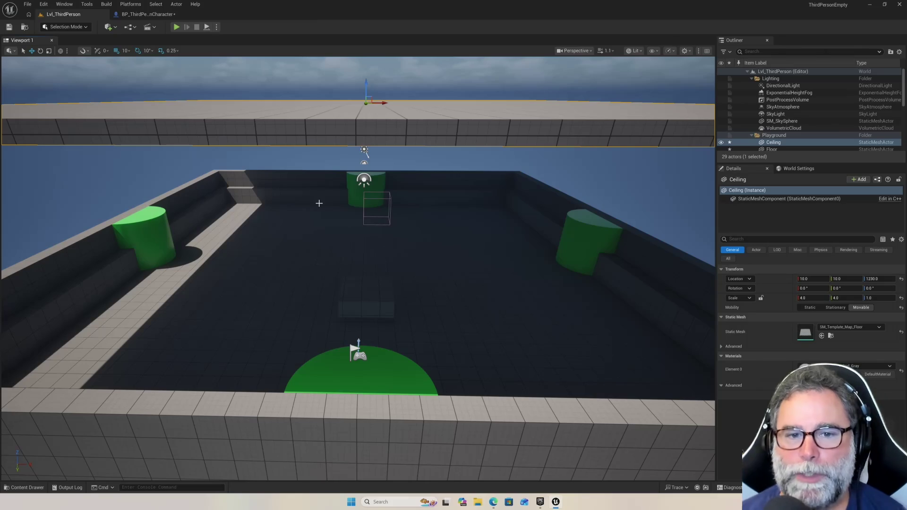
pyautogui.moveTo(227, 209)
pyautogui.mouseDown()
pyautogui.moveTo(213, 262)
pyautogui.moveTo(223, 272)
pyautogui.mouseUp()
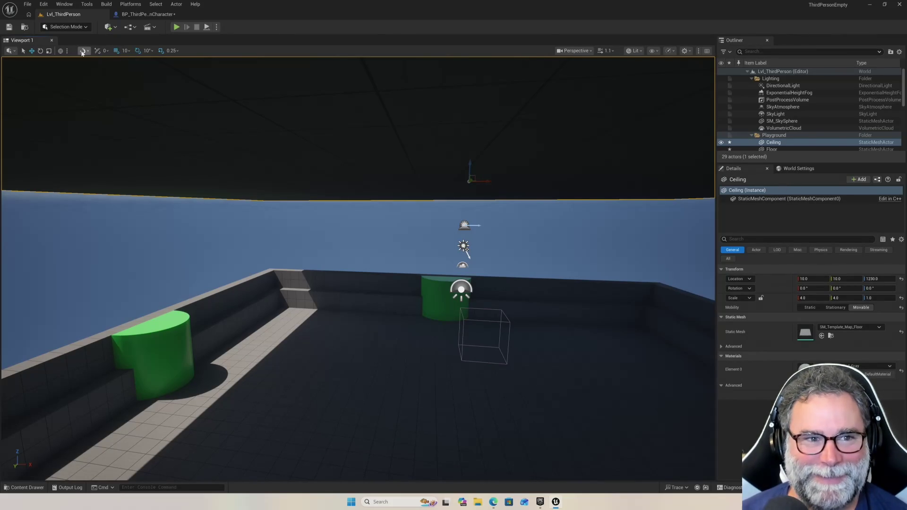
pyautogui.moveTo(276, 182)
pyautogui.mouseDown()
pyautogui.moveTo(277, 152)
pyautogui.moveTo(276, 198)
pyautogui.mouseUp()
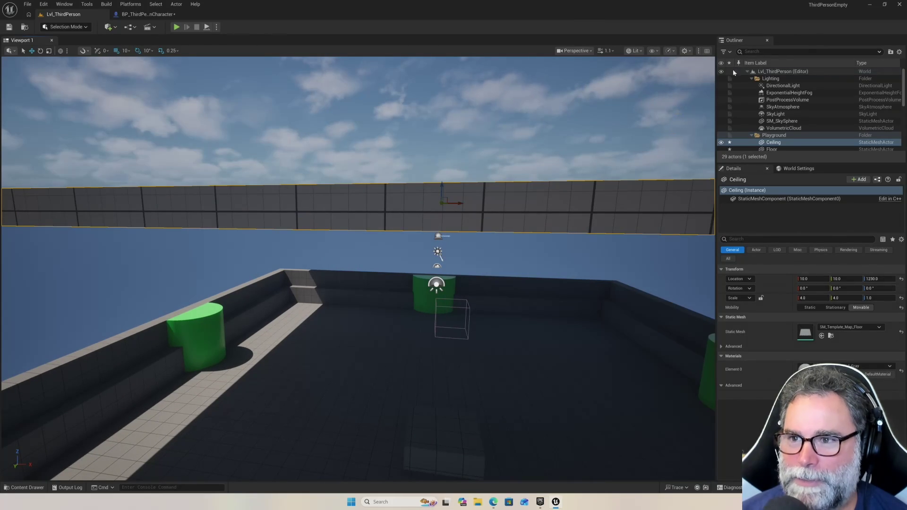
pyautogui.rightClick(185, 128)
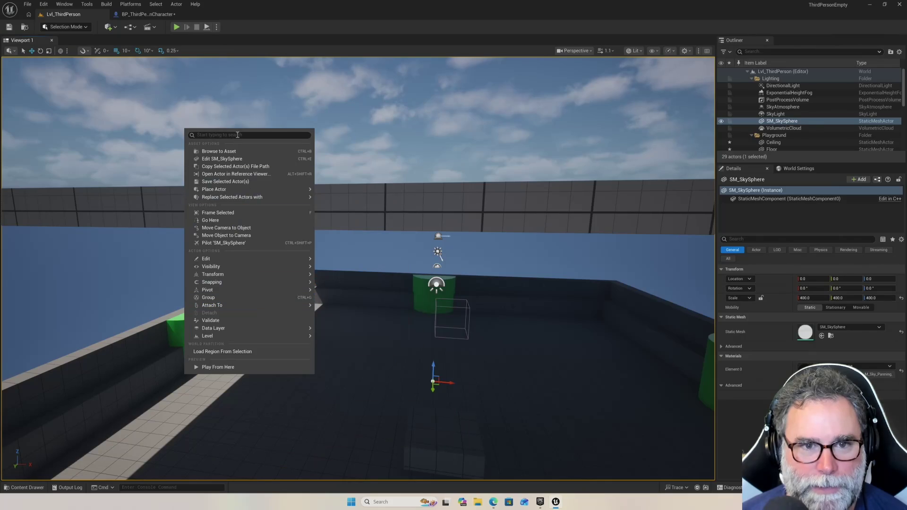
# Search 'light' in Quick Add and place a Point Light at -500, 1790, 1400
pyautogui.write('add')
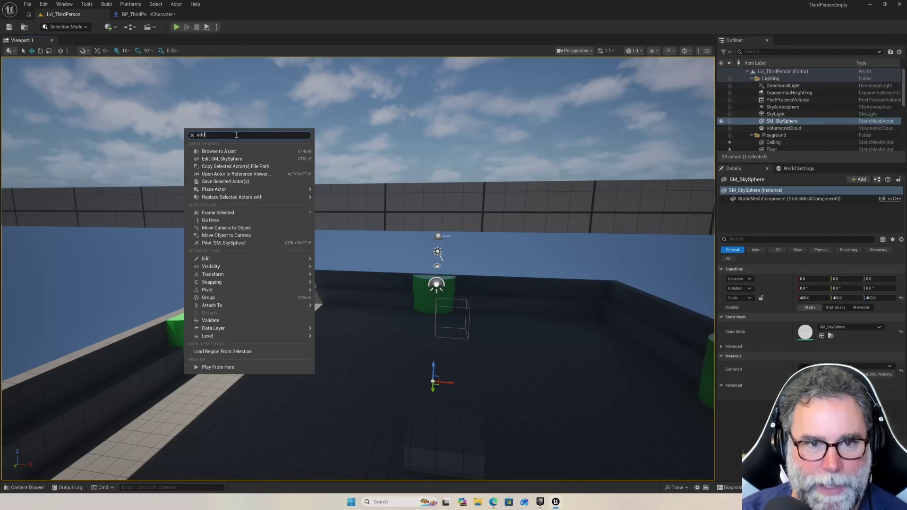
pyautogui.press('BackSpace')
pyautogui.press('BackSpace')
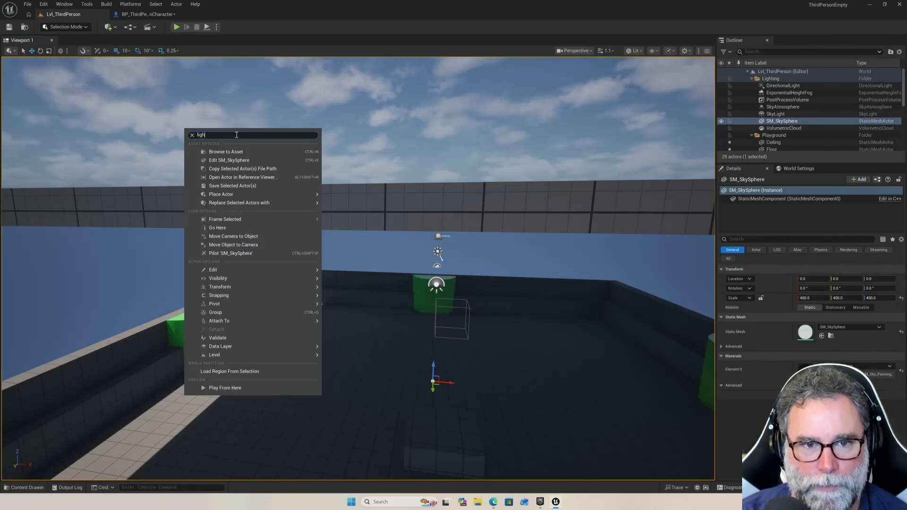
pyautogui.write('t')
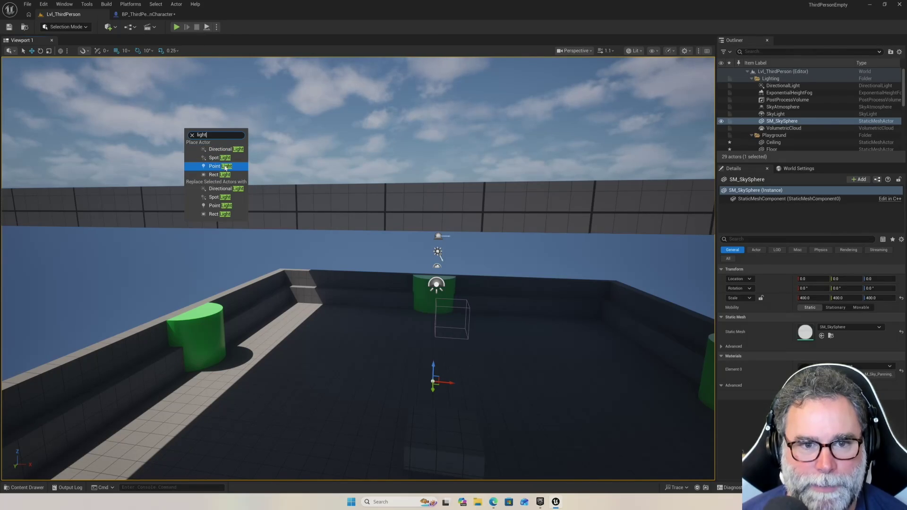
pyautogui.click(226, 168)
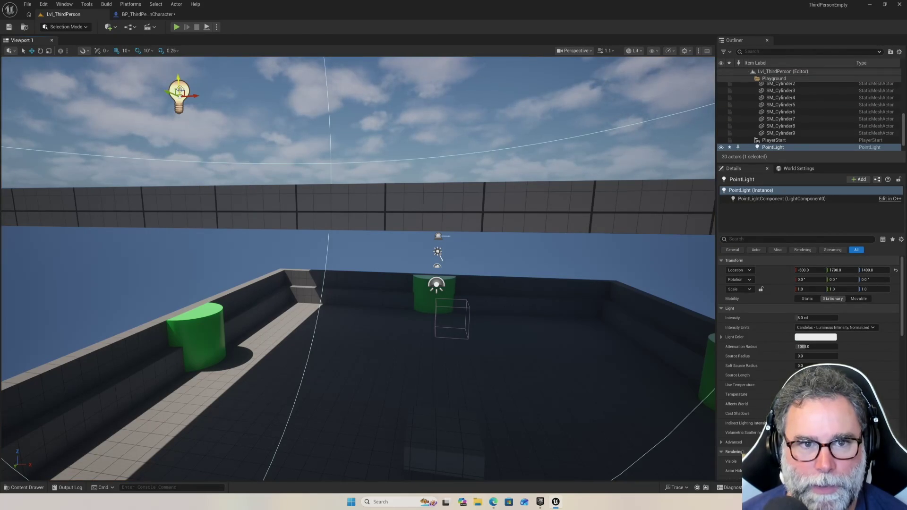
# Lower the PointLight out of the sky and slide it over the arena to about 50, 600, 980
pyautogui.moveTo(178, 80); pyautogui.dragTo(195, 252)
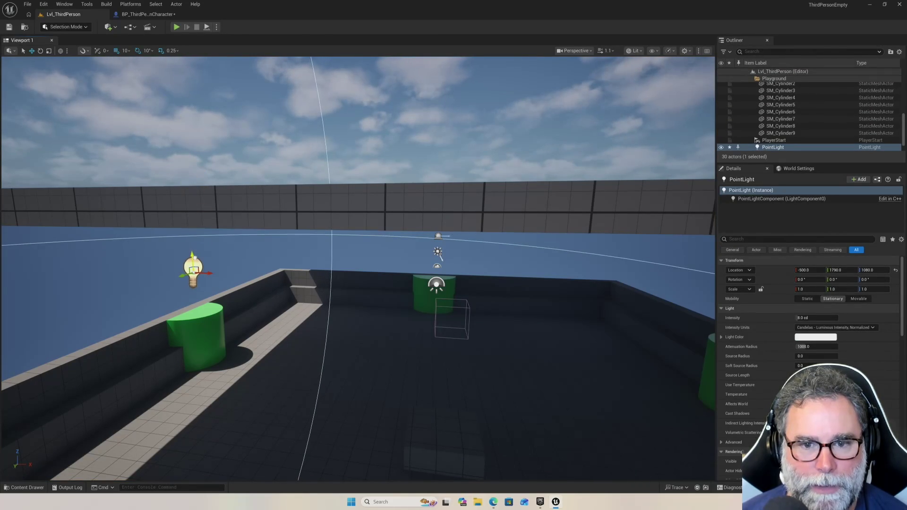
pyautogui.moveTo(266, 260); pyautogui.dragTo(248, 267)
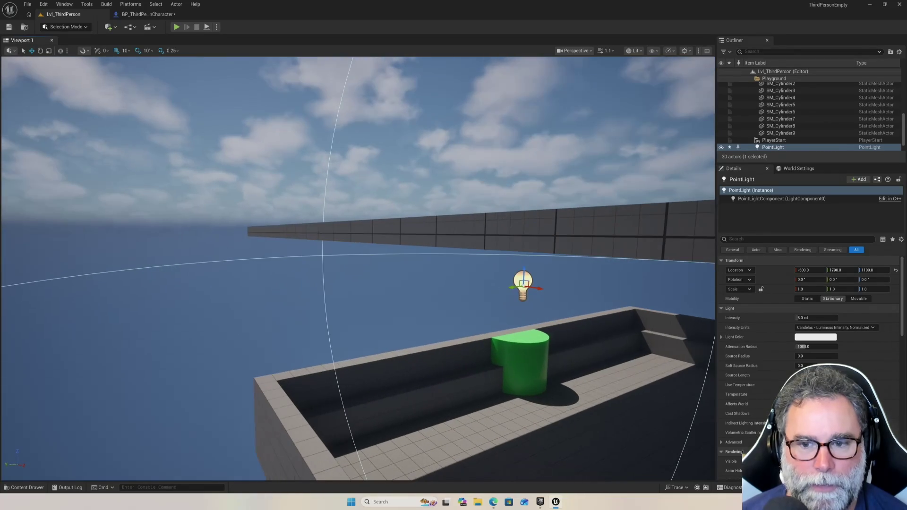
pyautogui.moveTo(511, 286)
pyautogui.mouseDown()
pyautogui.moveTo(584, 271)
pyautogui.moveTo(704, 268)
pyautogui.mouseUp()
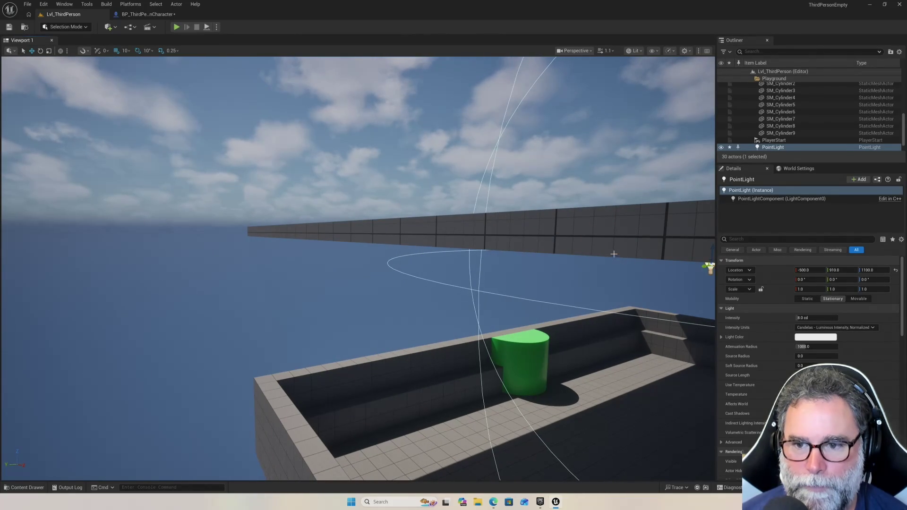
pyautogui.press('f')
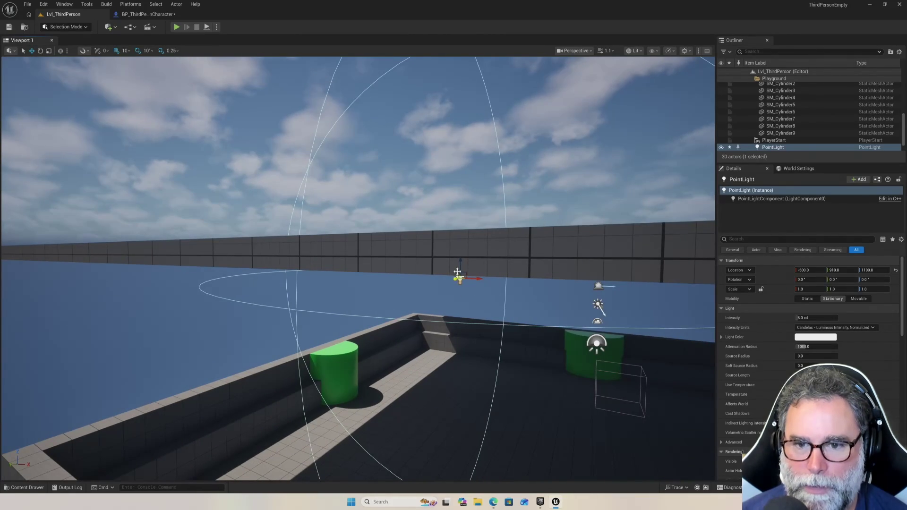
pyautogui.moveTo(460, 261); pyautogui.dragTo(461, 283)
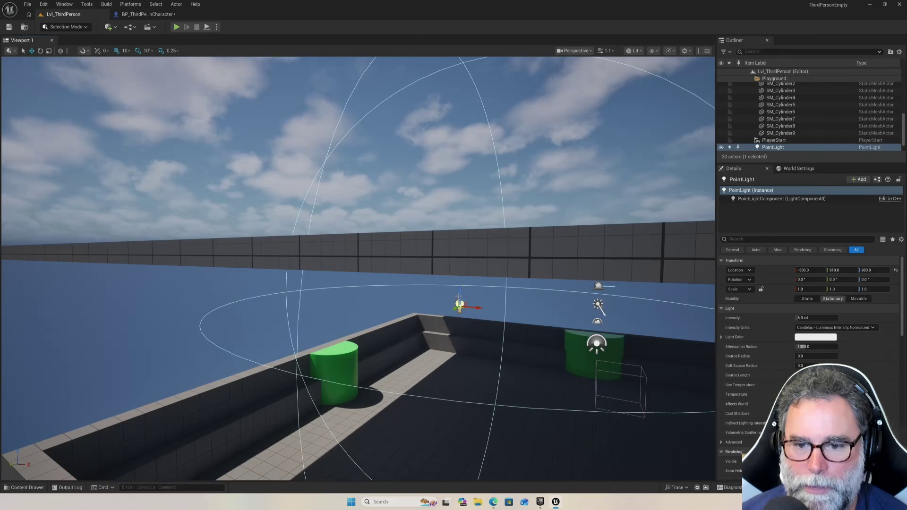
pyautogui.press('f')
pyautogui.moveTo(433, 332)
pyautogui.mouseDown()
pyautogui.moveTo(454, 363)
pyautogui.moveTo(398, 247)
pyautogui.mouseUp()
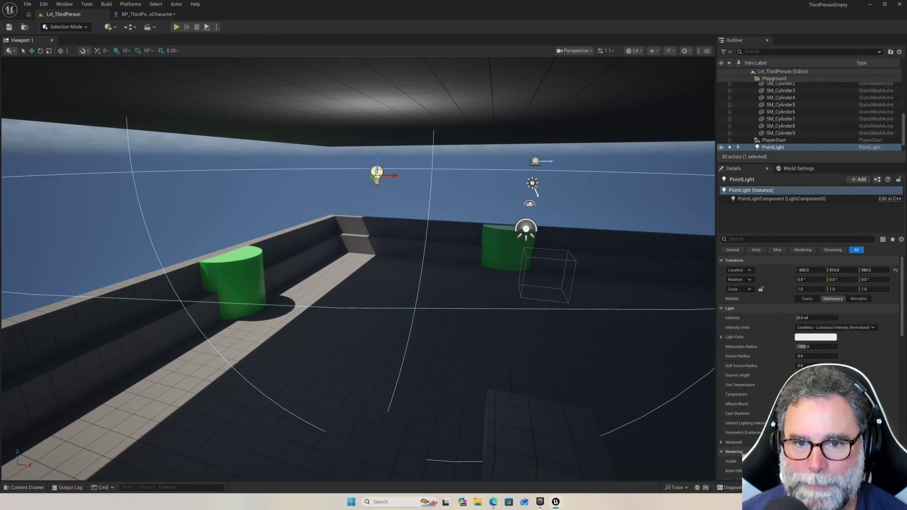
pyautogui.moveTo(389, 176)
pyautogui.mouseDown()
pyautogui.moveTo(618, 174)
pyautogui.moveTo(589, 151)
pyautogui.moveTo(584, 94)
pyautogui.mouseUp()
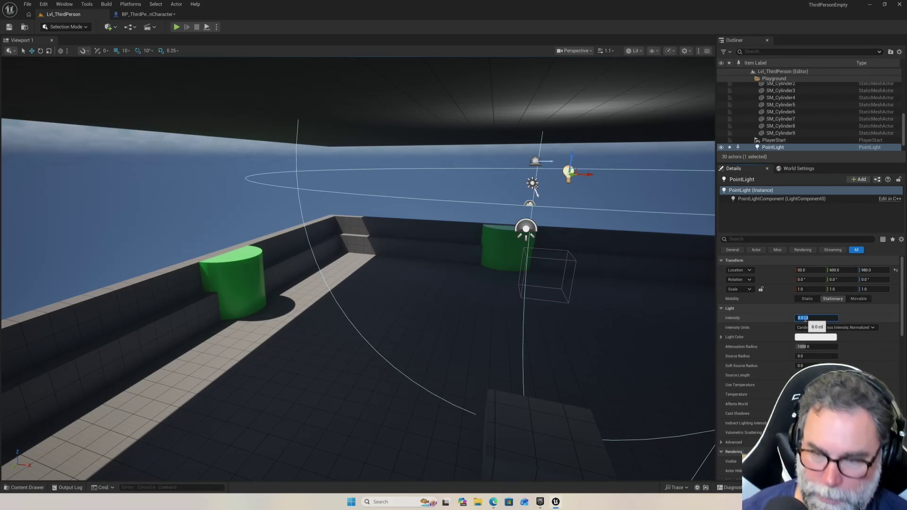
pyautogui.write('100')
# Raise the PointLight intensity to 100, then 1000 cd, and launch a play test
pyautogui.press('Return')
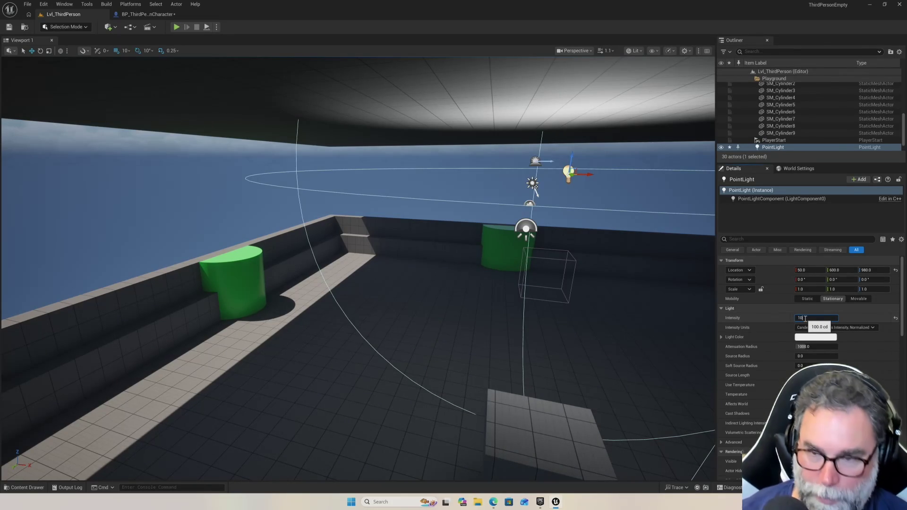
pyautogui.press('Return')
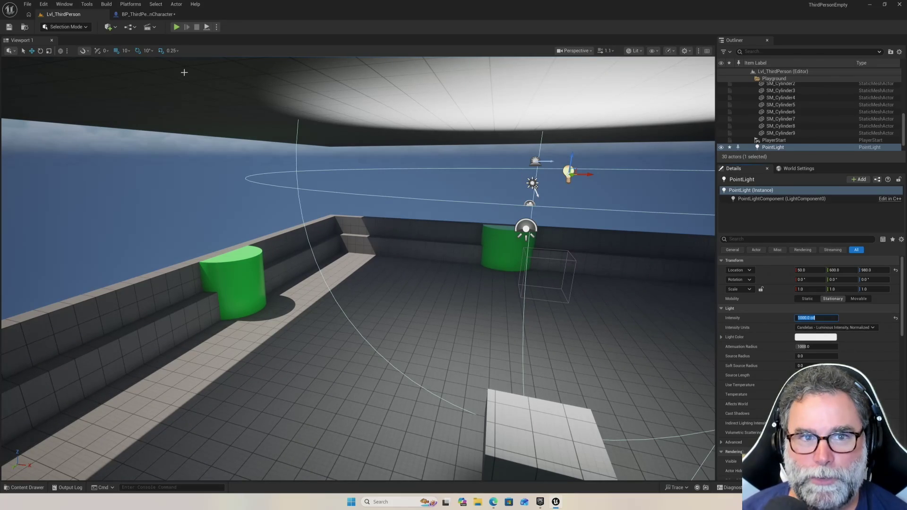
pyautogui.click(174, 24)
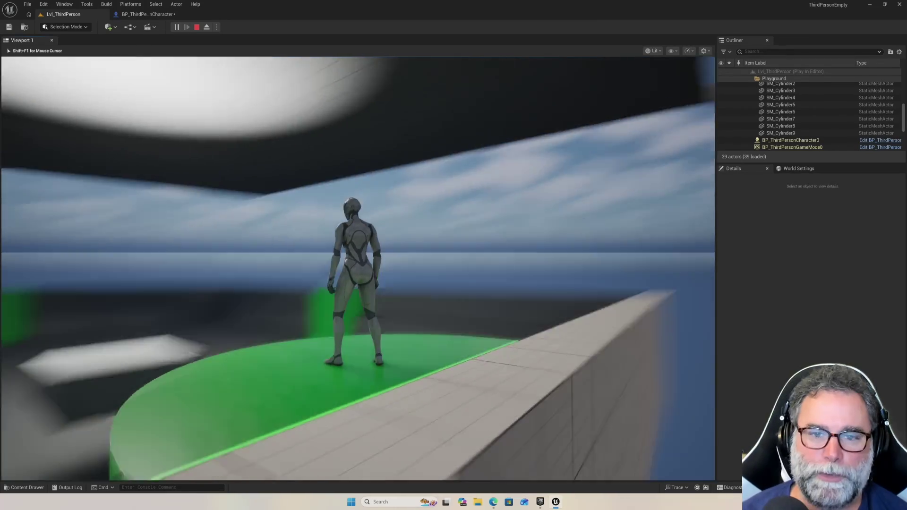
# Run the character to the white box, jump onto it repeatedly, then stop playing
pyautogui.press('w')
pyautogui.press('space')
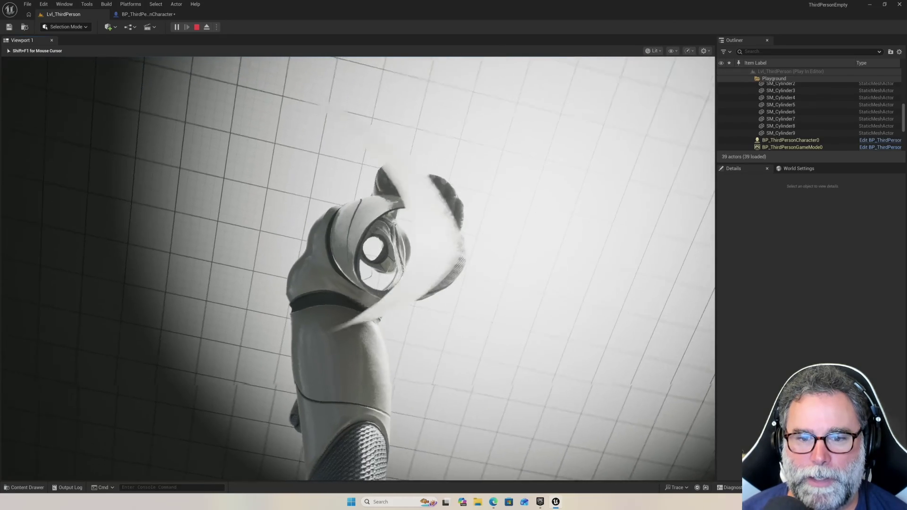
pyautogui.press('w')
pyautogui.press('space')
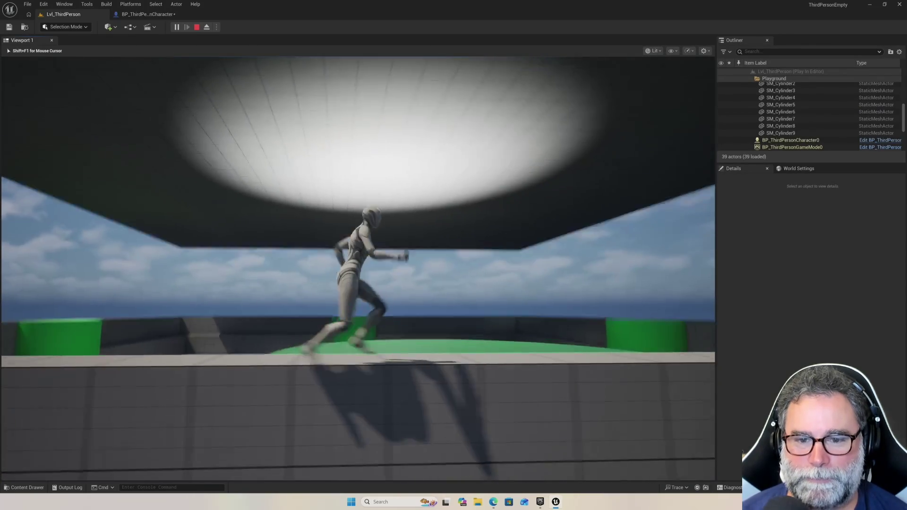
pyautogui.press('space')
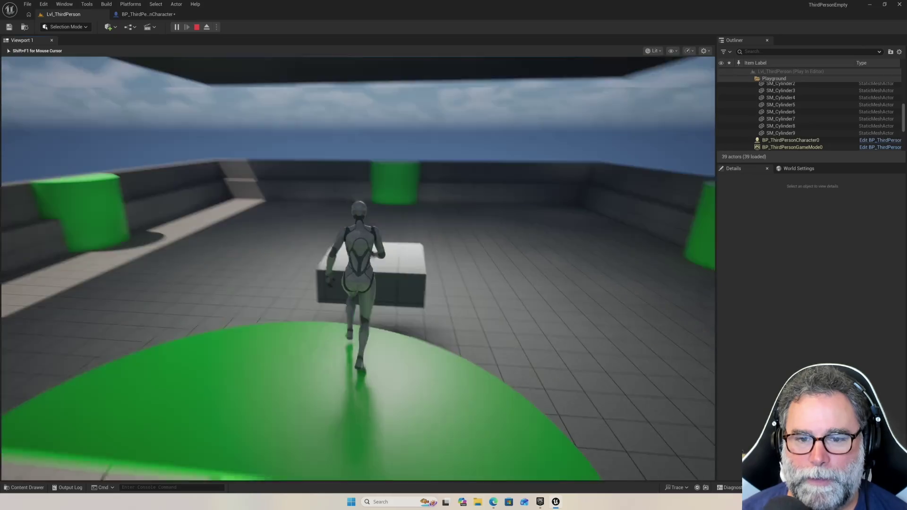
pyautogui.press('space')
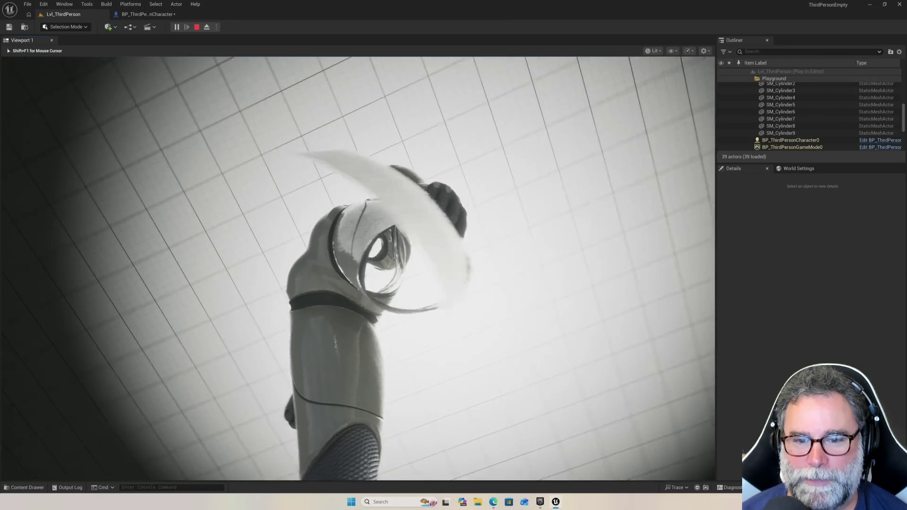
pyautogui.press('Escape')
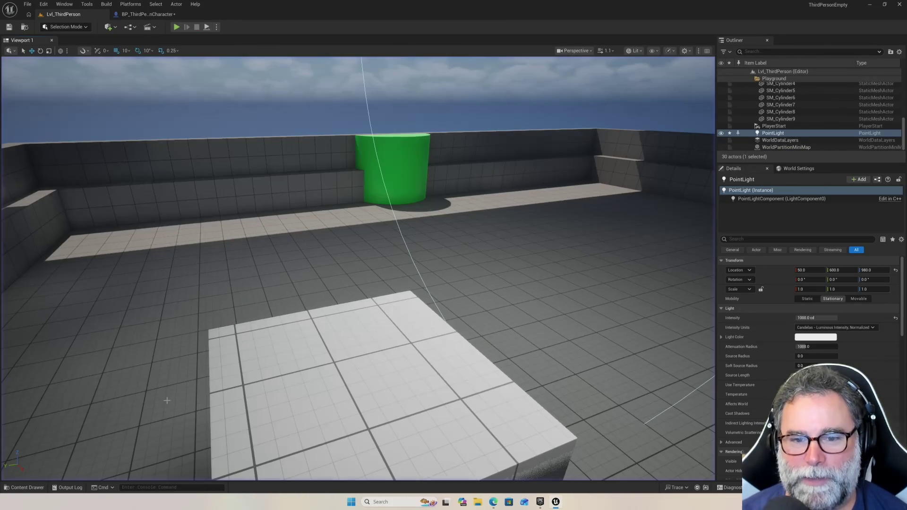
# Duplicate the floating cube four times, placing copies right, back-left, back, and beside the green cylinder
pyautogui.press('f')
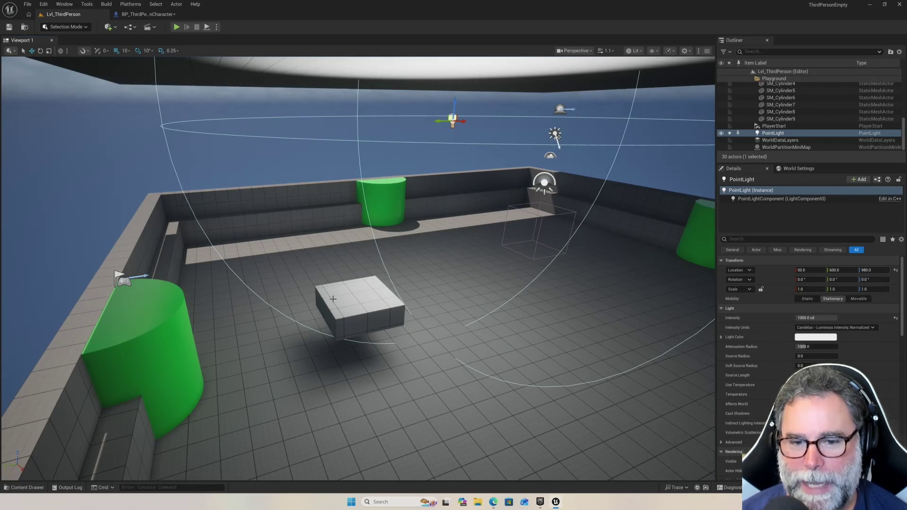
pyautogui.click(334, 299)
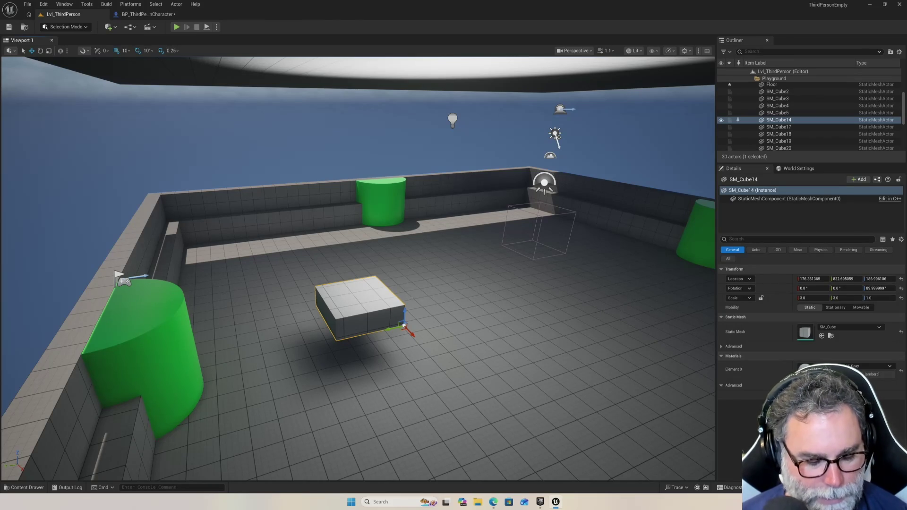
pyautogui.hotkey('ctrl', 'd')
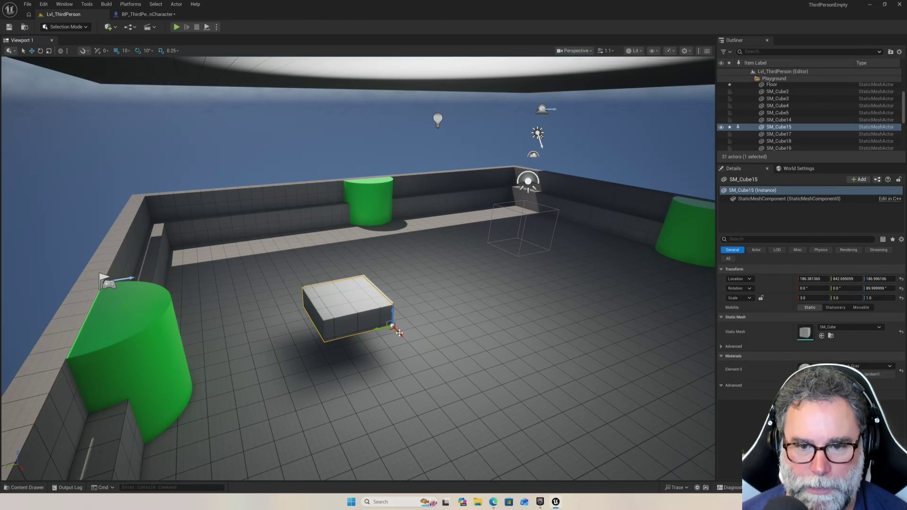
pyautogui.moveTo(399, 333)
pyautogui.mouseDown()
pyautogui.moveTo(451, 387)
pyautogui.moveTo(577, 343)
pyautogui.mouseUp()
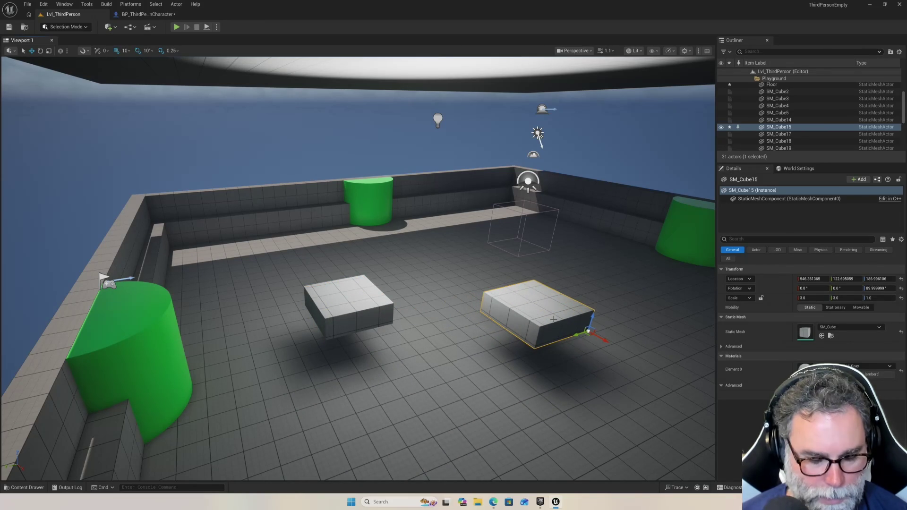
pyautogui.hotkey('ctrl', 'd')
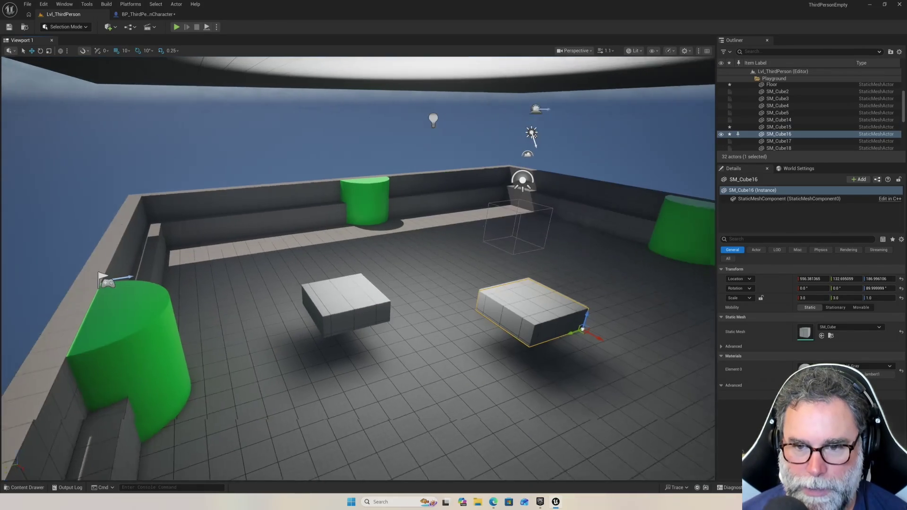
pyautogui.moveTo(570, 329)
pyautogui.mouseDown()
pyautogui.moveTo(451, 272)
pyautogui.moveTo(463, 273)
pyautogui.moveTo(449, 289)
pyautogui.mouseUp()
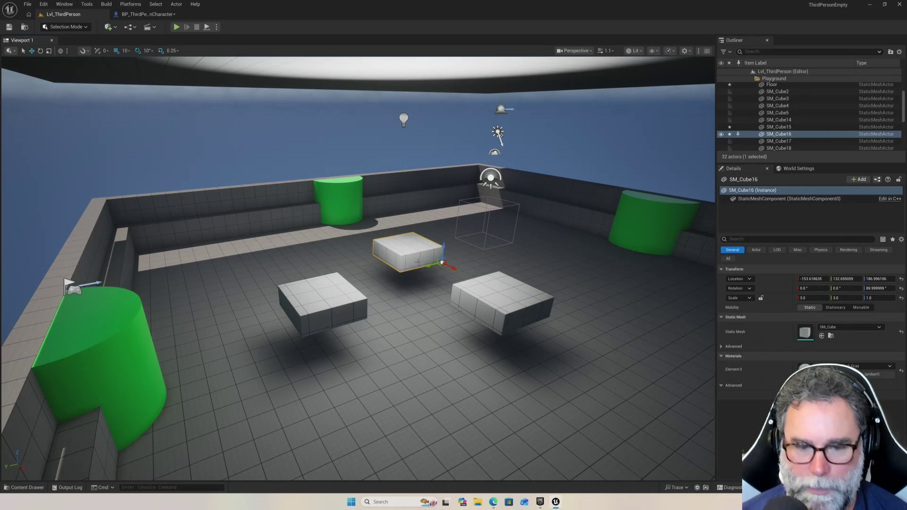
pyautogui.hotkey('ctrl', 'd')
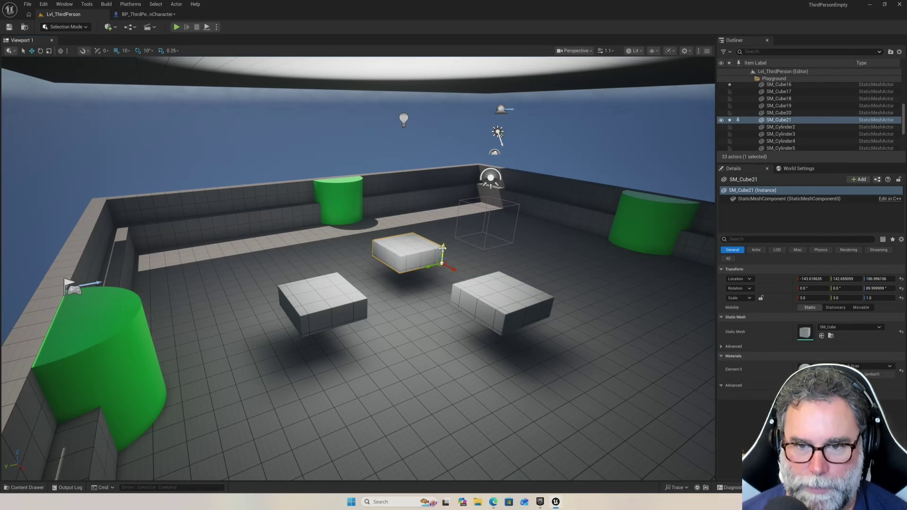
pyautogui.moveTo(427, 266); pyautogui.dragTo(515, 245)
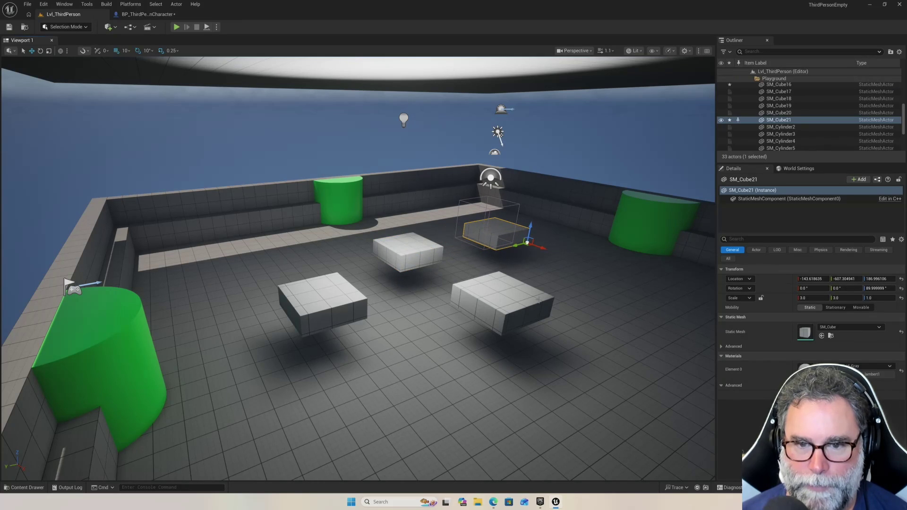
pyautogui.moveTo(472, 355); pyautogui.dragTo(522, 335)
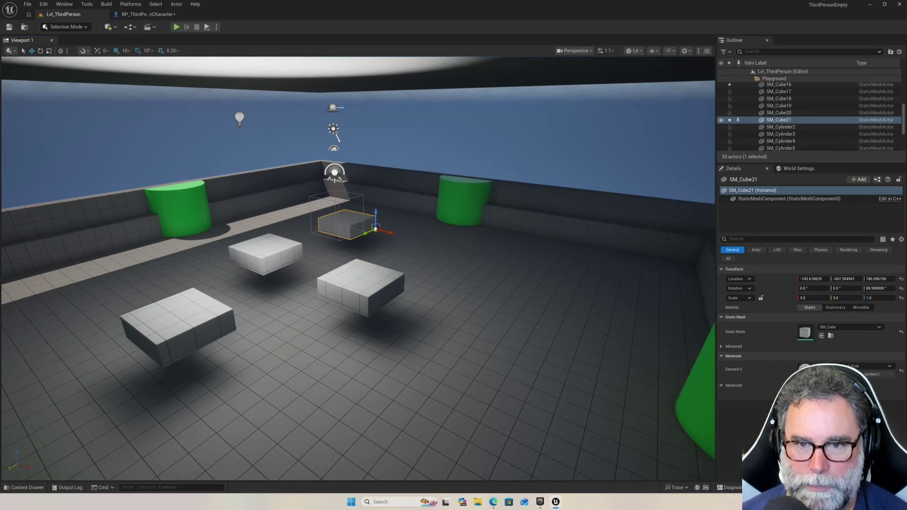
pyautogui.hotkey('ctrl', 'd')
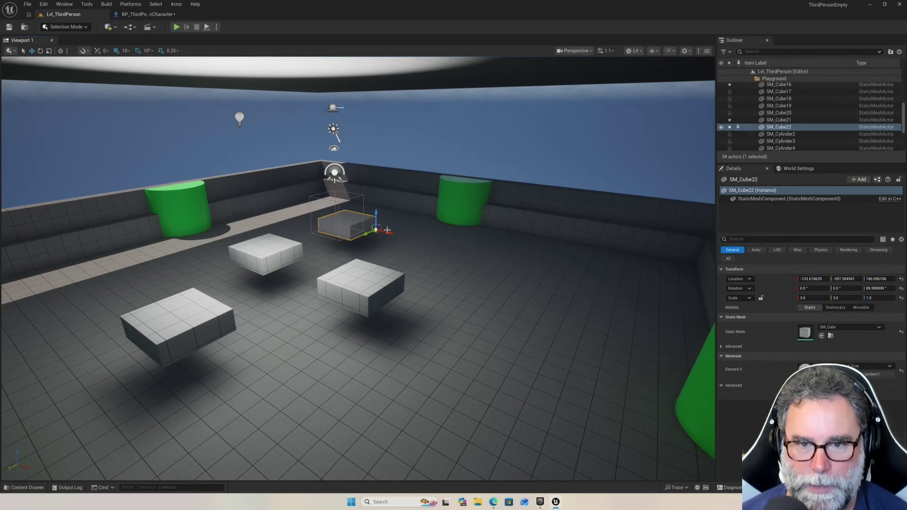
pyautogui.moveTo(391, 232)
pyautogui.mouseDown()
pyautogui.moveTo(474, 251)
pyautogui.moveTo(459, 245)
pyautogui.moveTo(474, 234)
pyautogui.mouseUp()
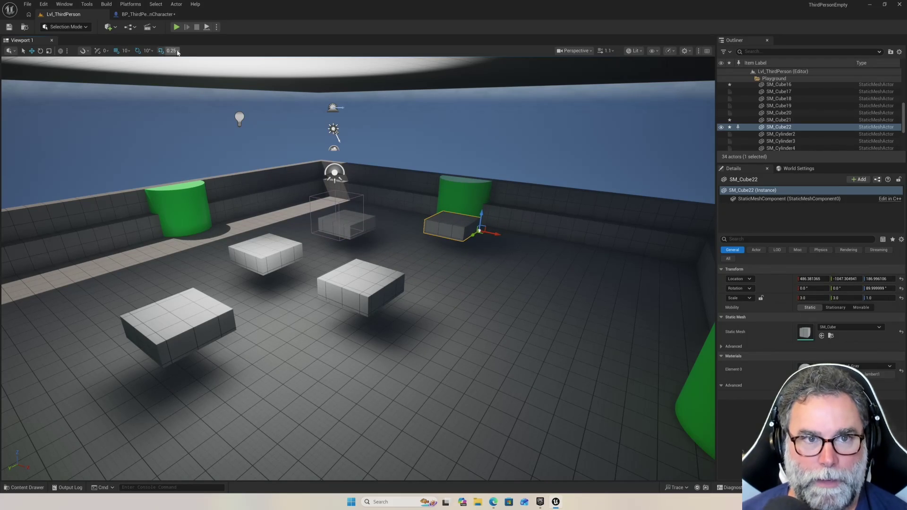
# Start play and hop the character onto the first floating block
pyautogui.click(173, 28)
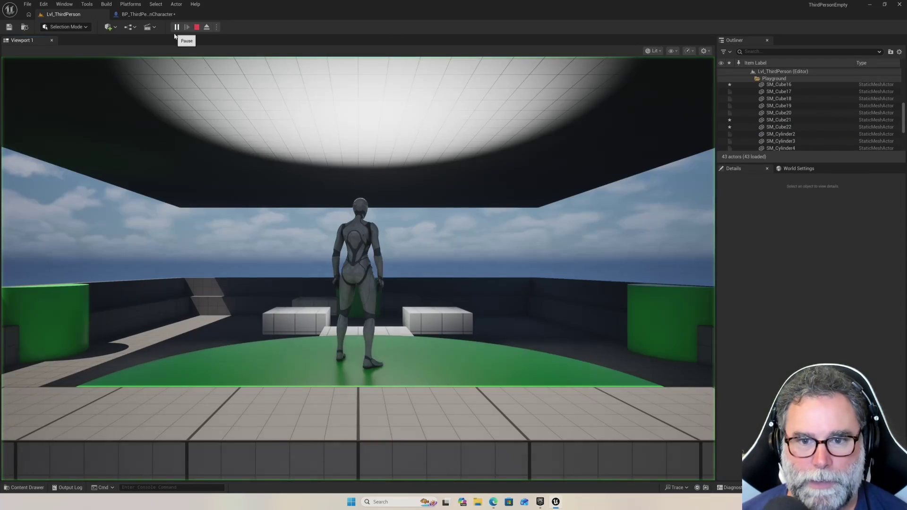
pyautogui.press('w')
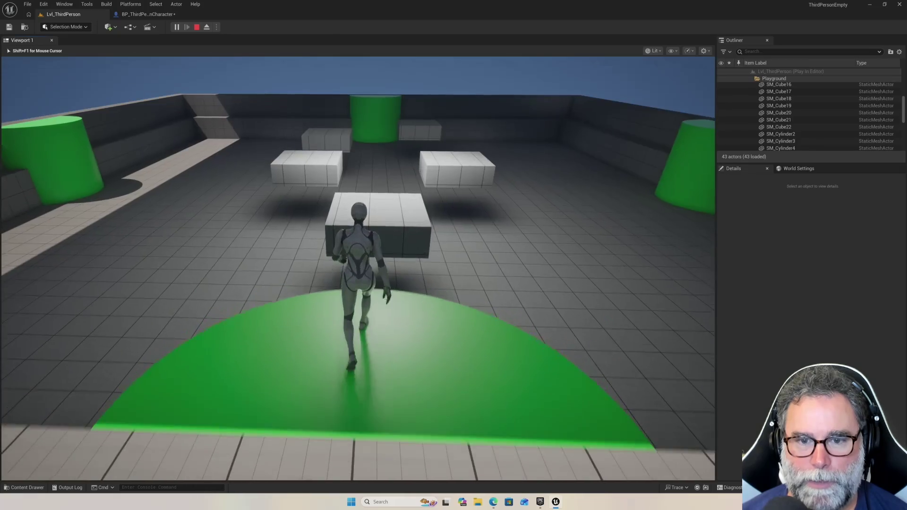
pyautogui.press('space')
pyautogui.press('w')
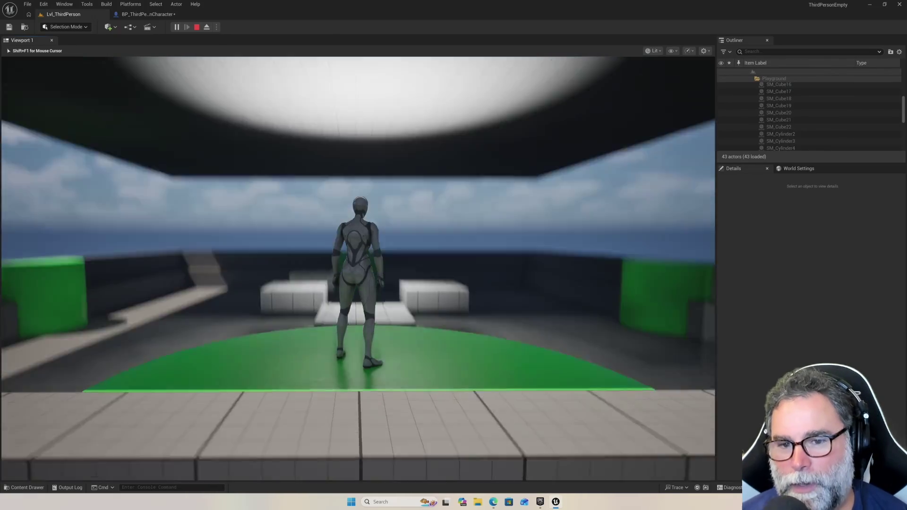
pyautogui.press('w')
pyautogui.press('space')
pyautogui.press('w')
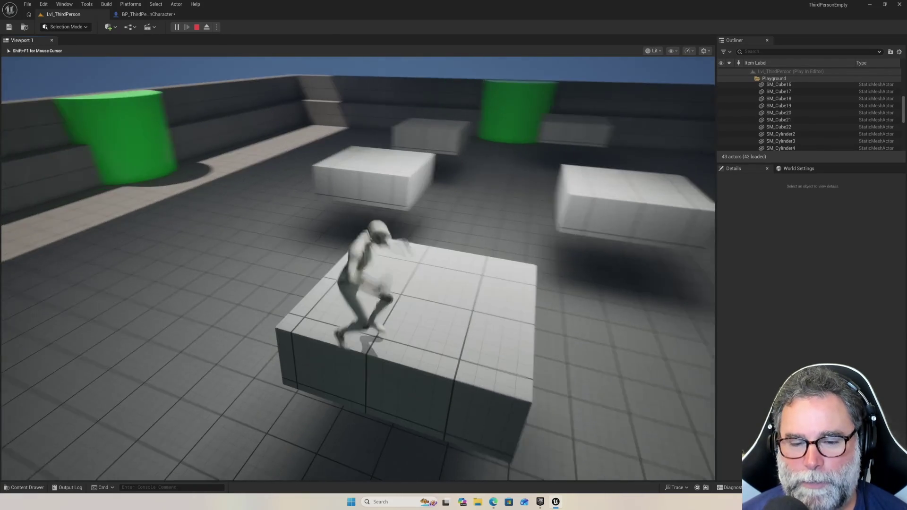
# Jump across the remaining blocks up onto the green cylinder, then stop playing
pyautogui.press('w')
pyautogui.press('space')
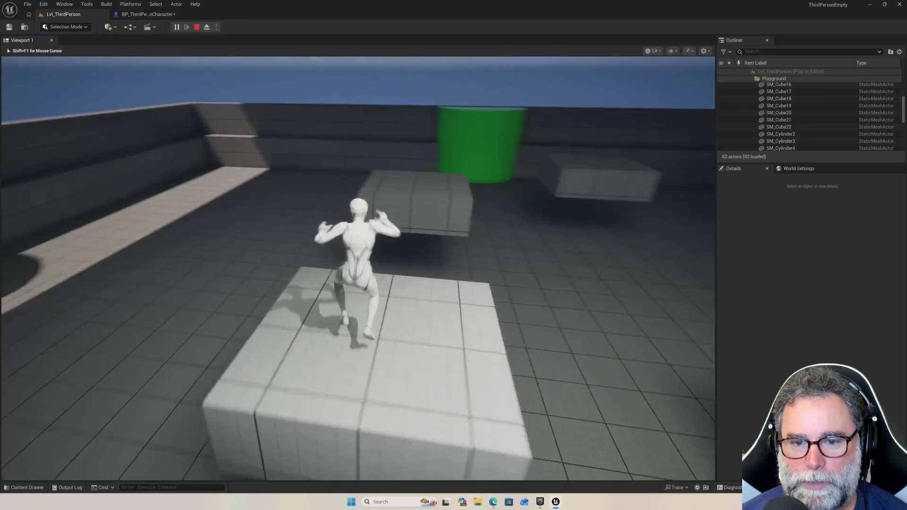
pyautogui.press('space')
pyautogui.press('w')
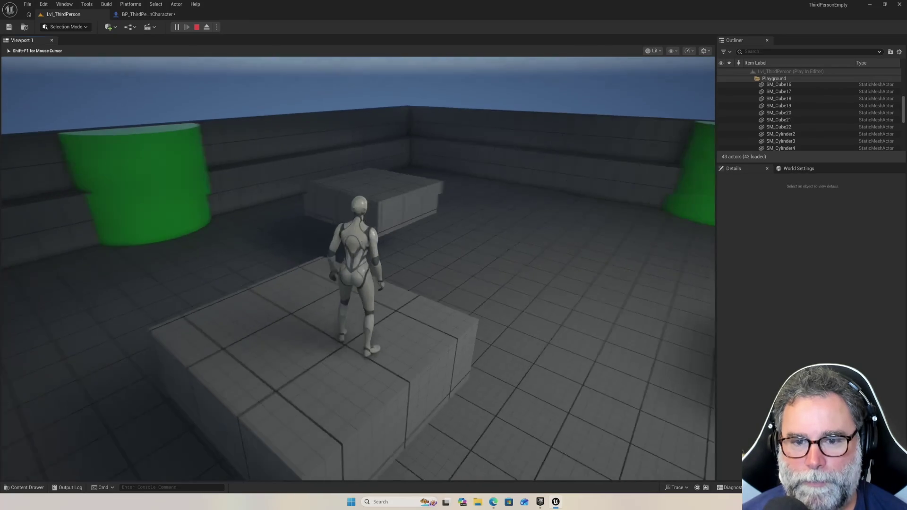
pyautogui.press('space')
pyautogui.press('w')
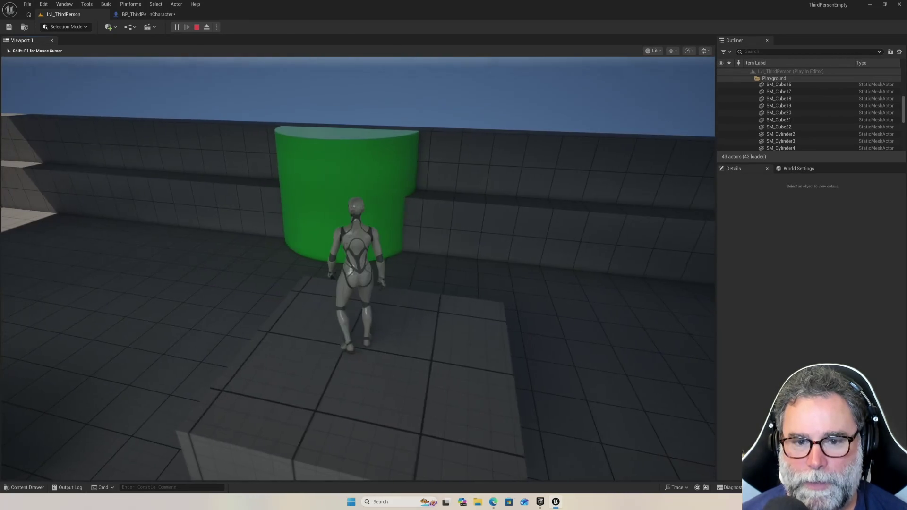
pyautogui.press('space')
pyautogui.press('space')
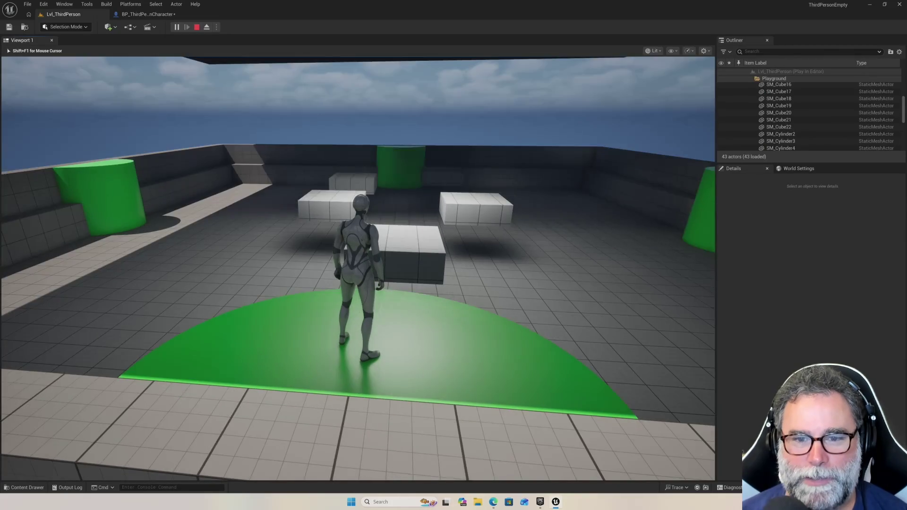
pyautogui.press('Escape')
# Copy SM_Cube22 into SM_Cube23 at Y about -1427 by the green cylinder, then play
pyautogui.moveTo(358, 268); pyautogui.dragTo(358, 268)
pyautogui.moveTo(431, 308); pyautogui.dragTo(430, 308)
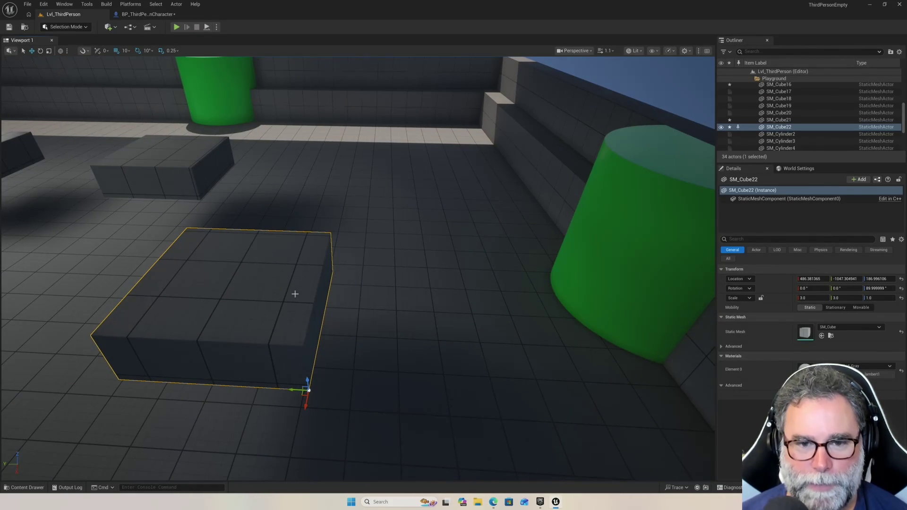
pyautogui.hotkey('ctrl', 'd')
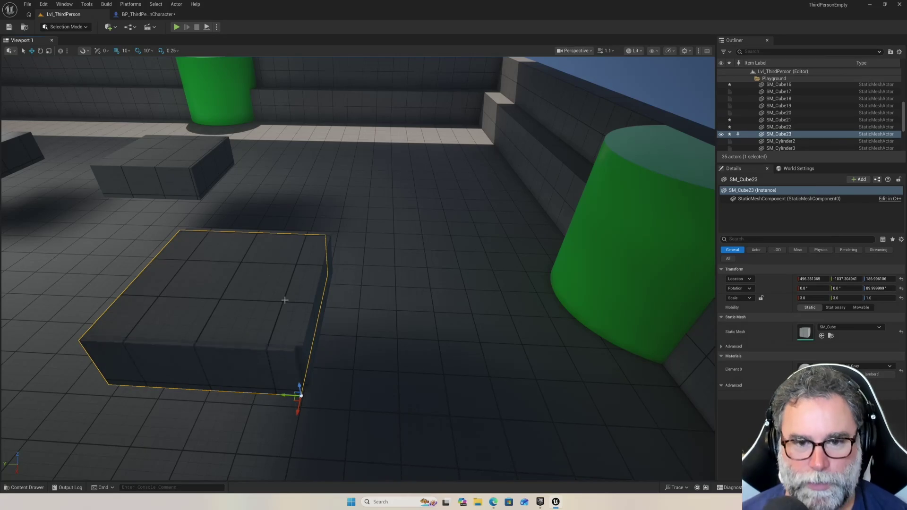
pyautogui.moveTo(286, 395)
pyautogui.mouseDown()
pyautogui.moveTo(579, 420)
pyautogui.moveTo(526, 222)
pyautogui.moveTo(543, 257)
pyautogui.mouseUp()
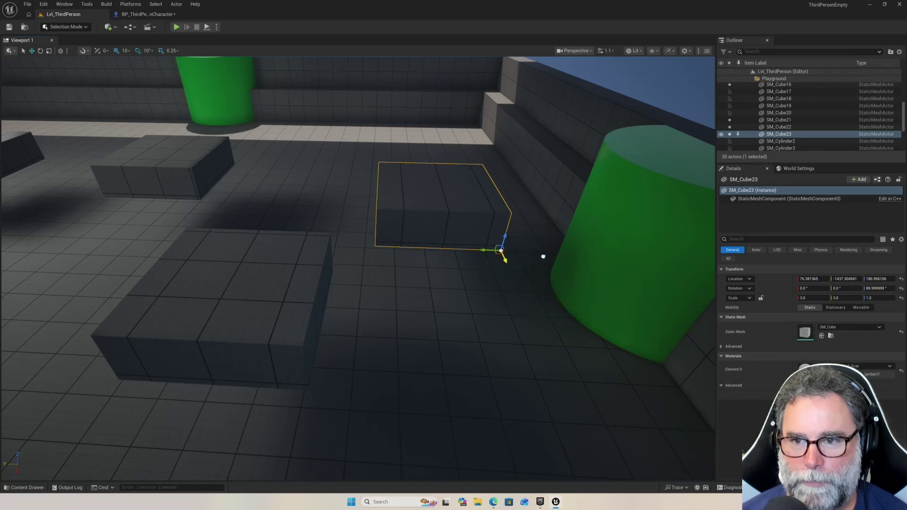
pyautogui.moveTo(448, 270)
pyautogui.mouseDown()
pyautogui.moveTo(445, 255)
pyautogui.moveTo(439, 278)
pyautogui.moveTo(478, 273)
pyautogui.mouseUp()
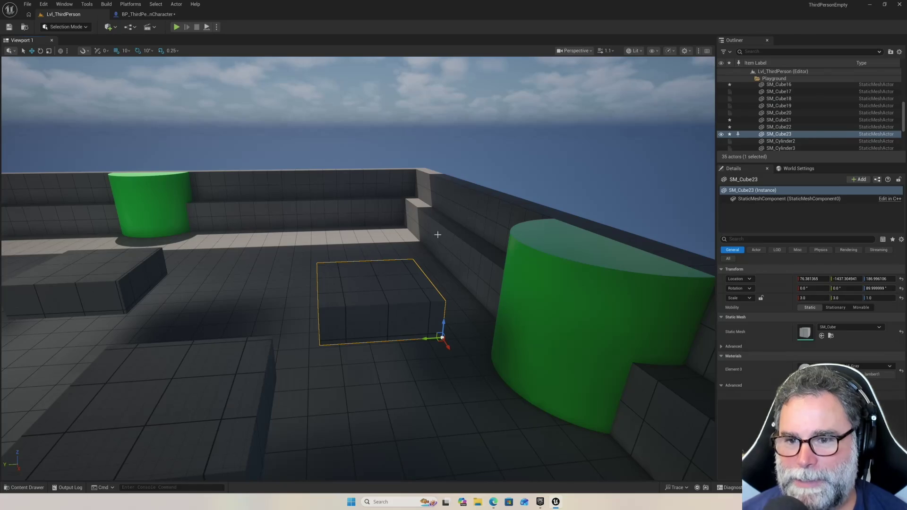
pyautogui.click(177, 27)
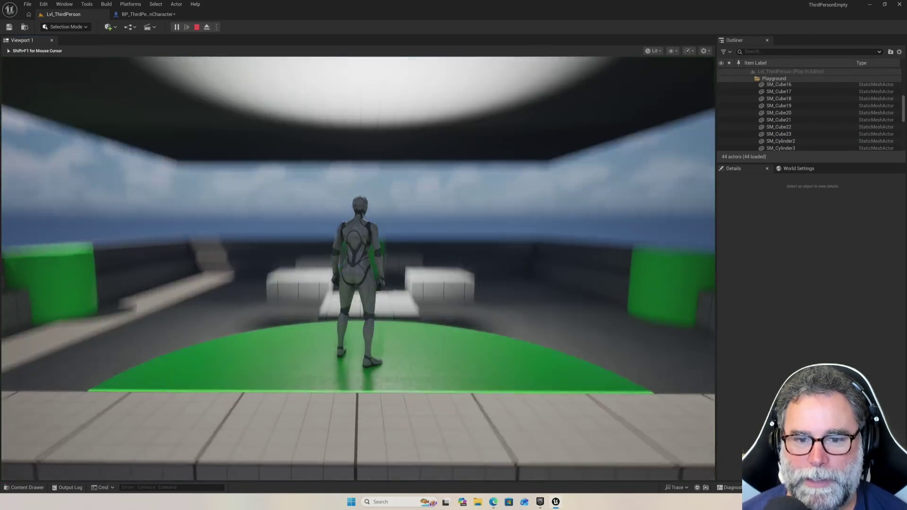
pyautogui.press('w')
pyautogui.press('space')
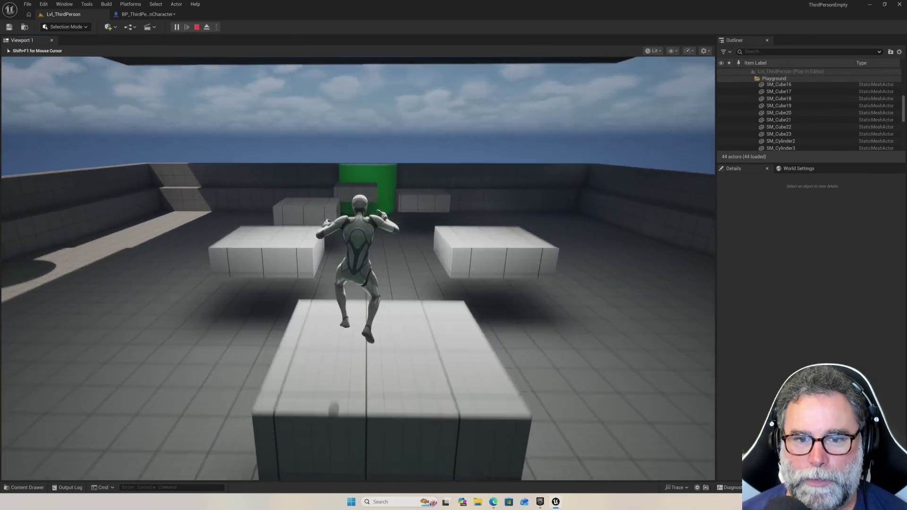
pyautogui.press('w')
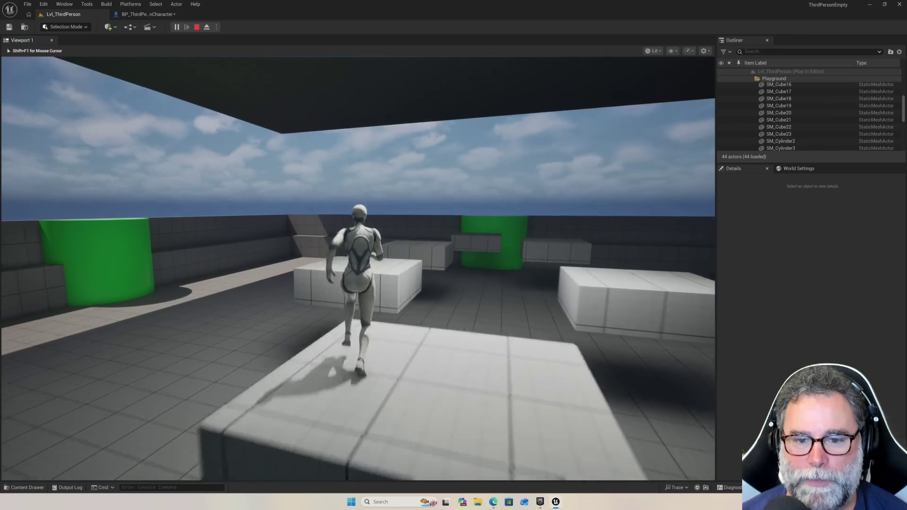
pyautogui.press('space')
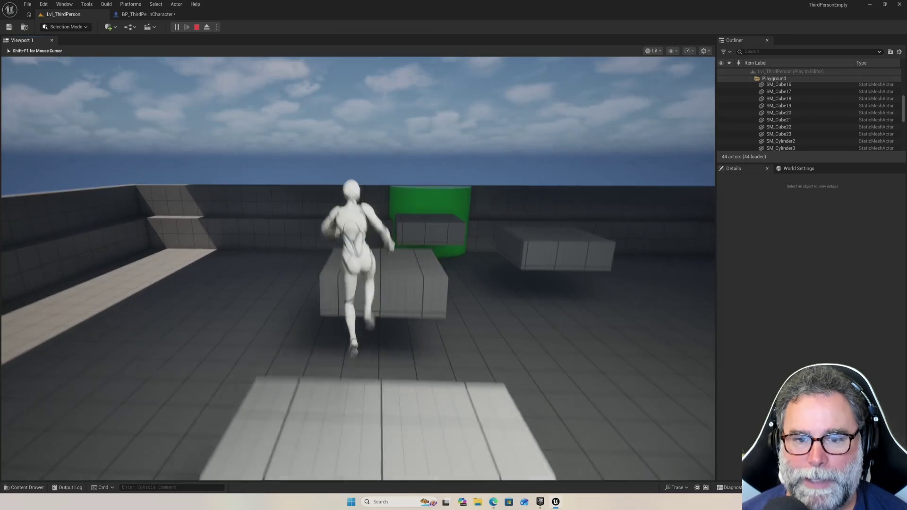
pyautogui.press('space')
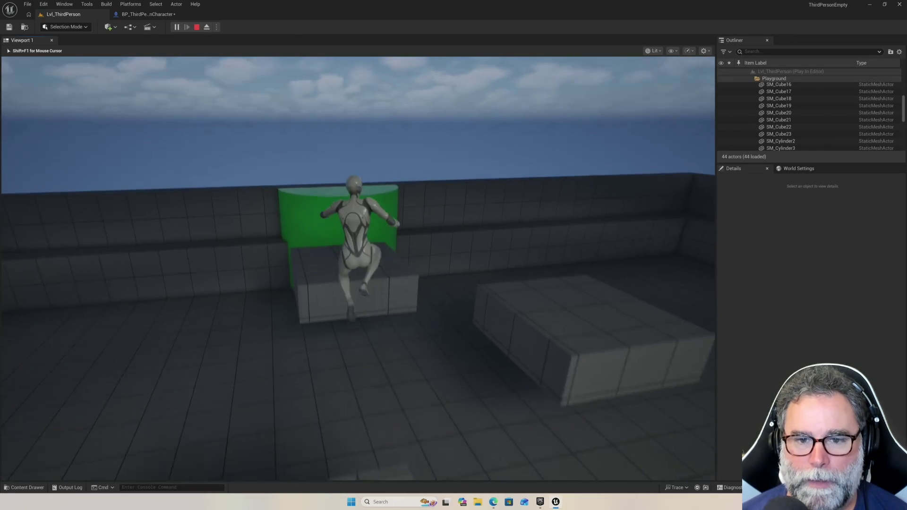
pyautogui.press('w')
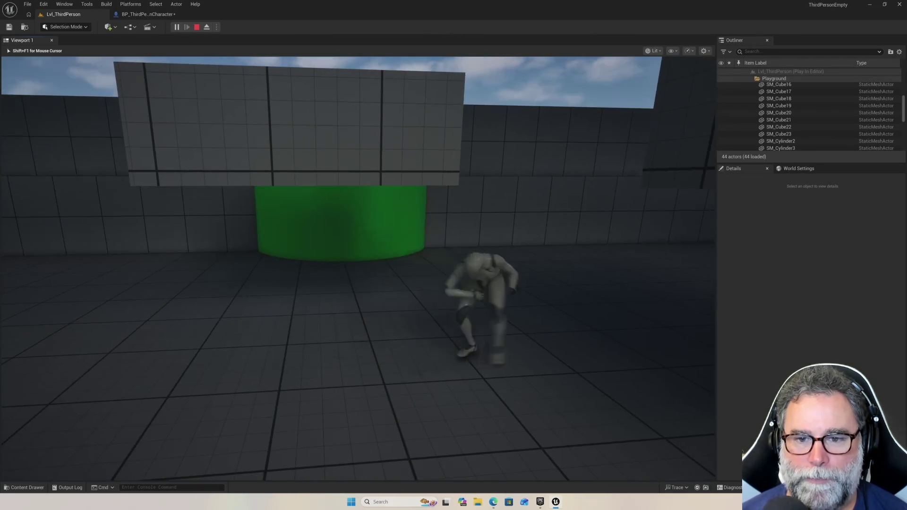
pyautogui.press('w')
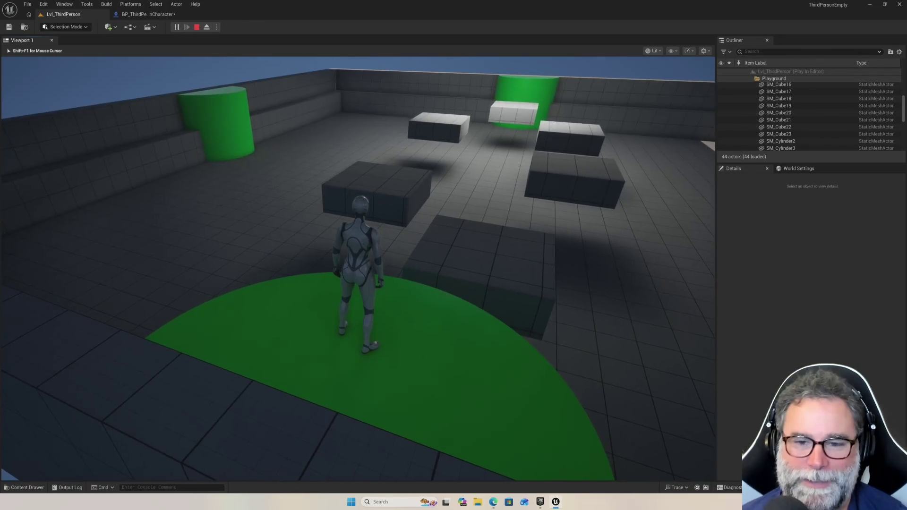
pyautogui.press('w')
pyautogui.press('space')
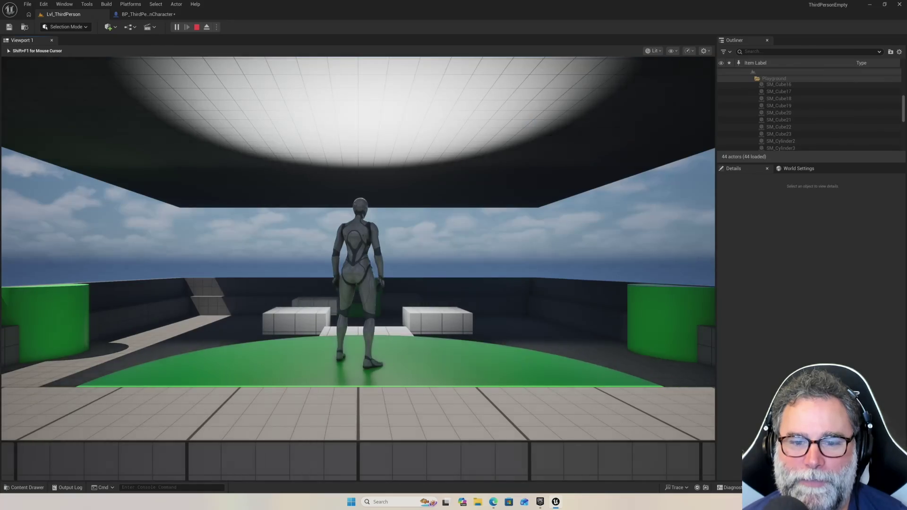
pyautogui.press('w')
pyautogui.press('space')
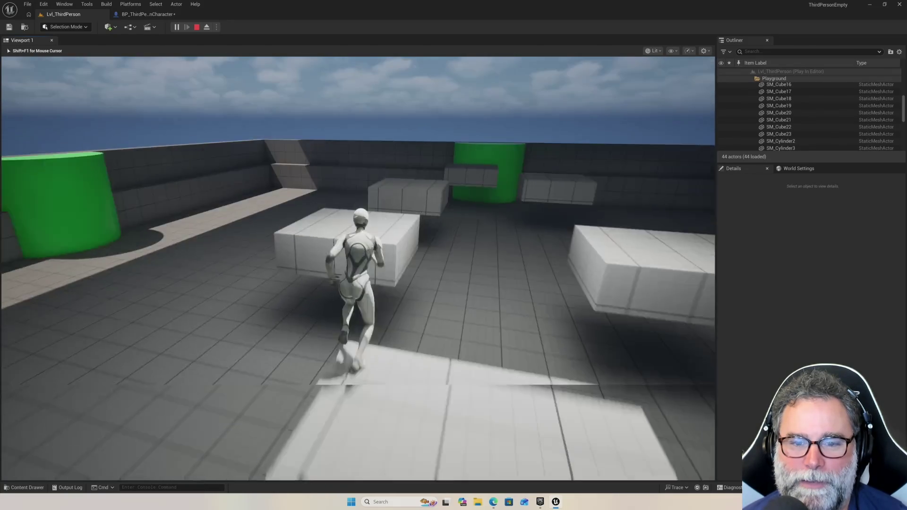
pyautogui.press('space')
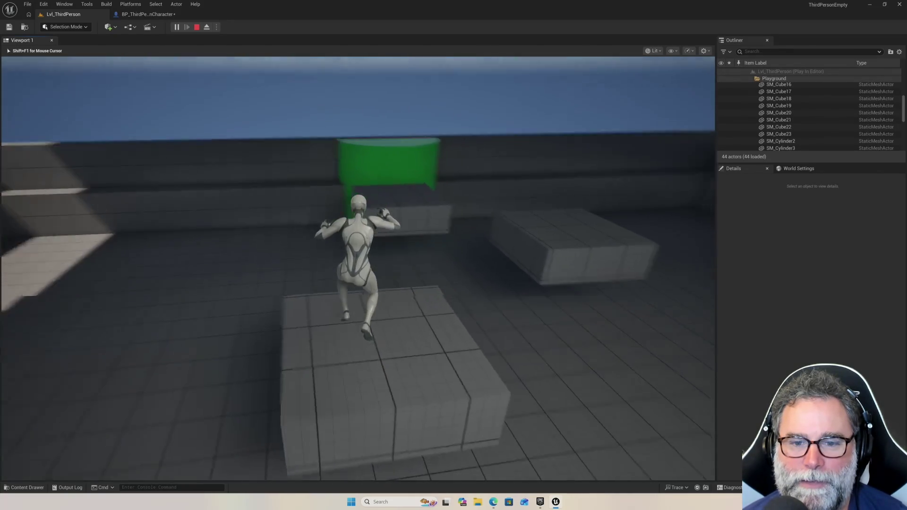
pyautogui.press('space')
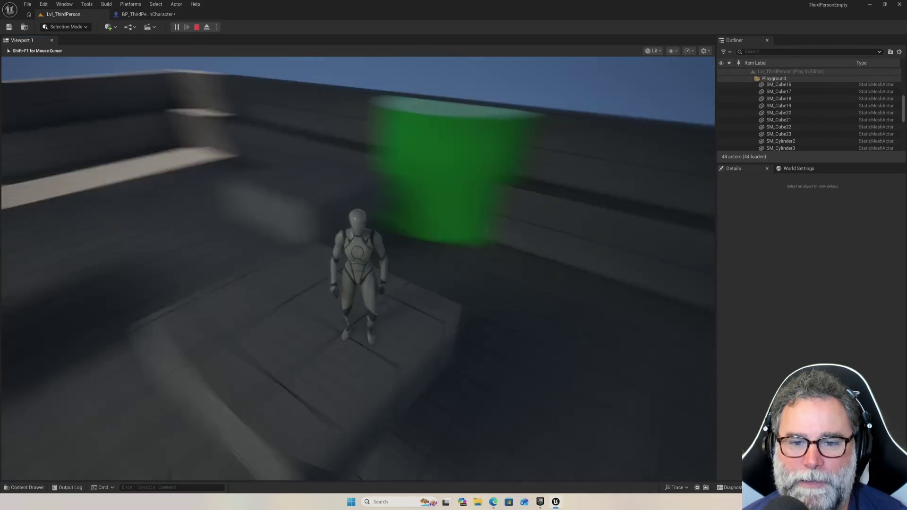
pyautogui.press('space')
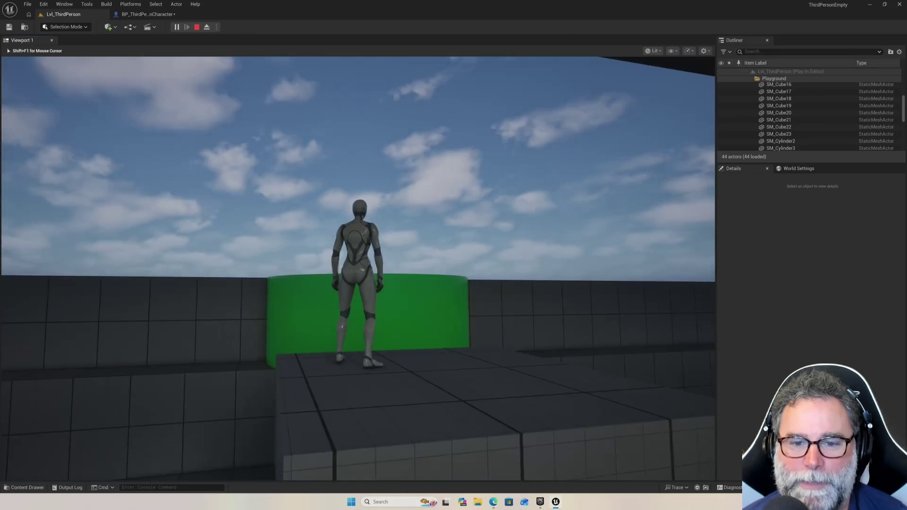
pyautogui.press('space')
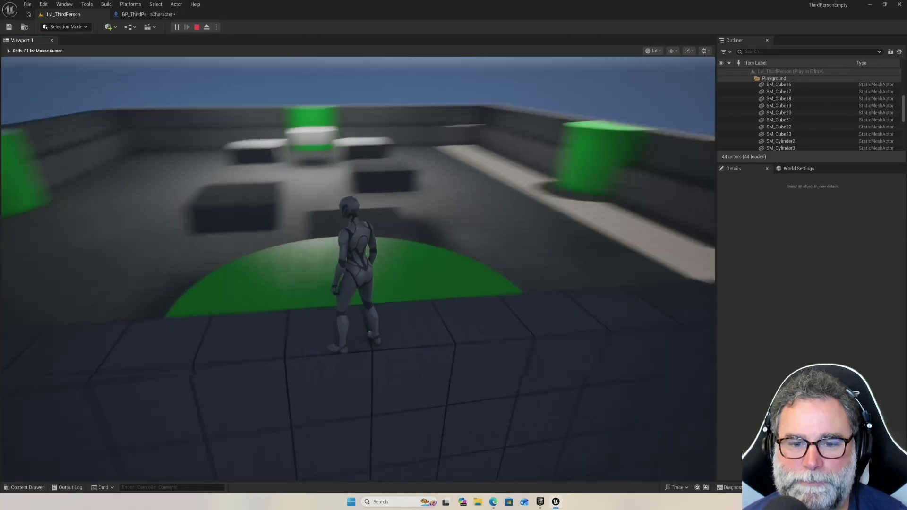
pyautogui.press('space')
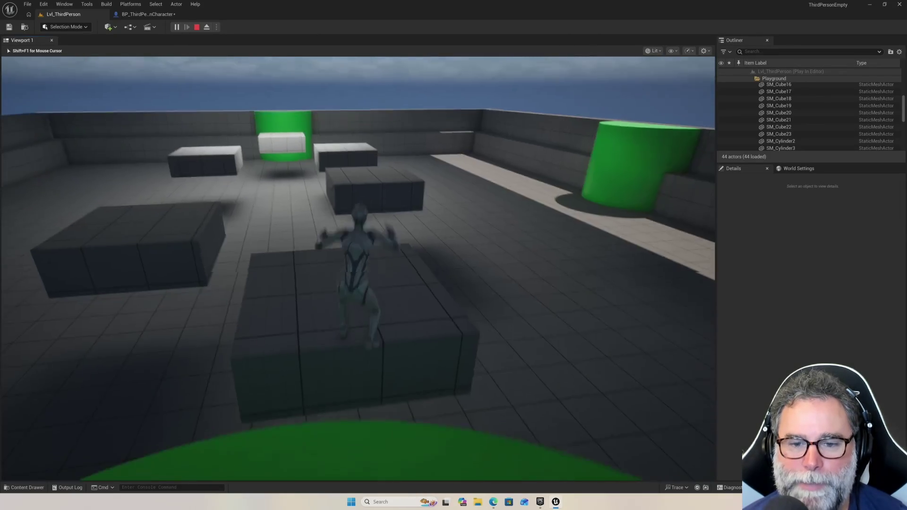
pyautogui.press('space')
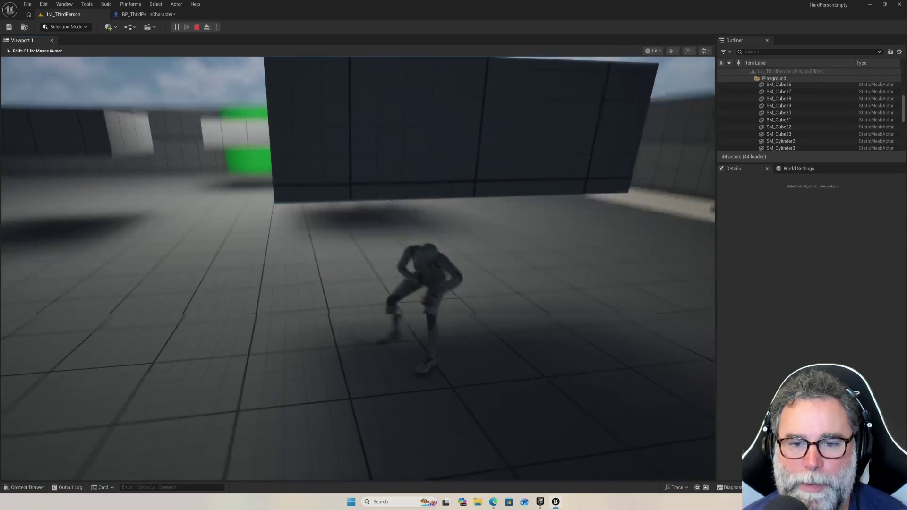
pyautogui.press('space')
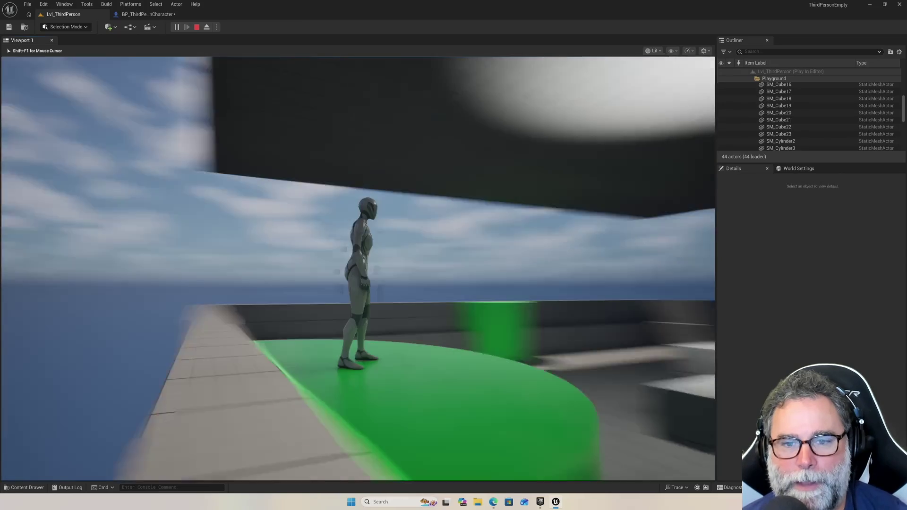
pyautogui.press('Escape')
pyautogui.scroll(-10, 560, 269)
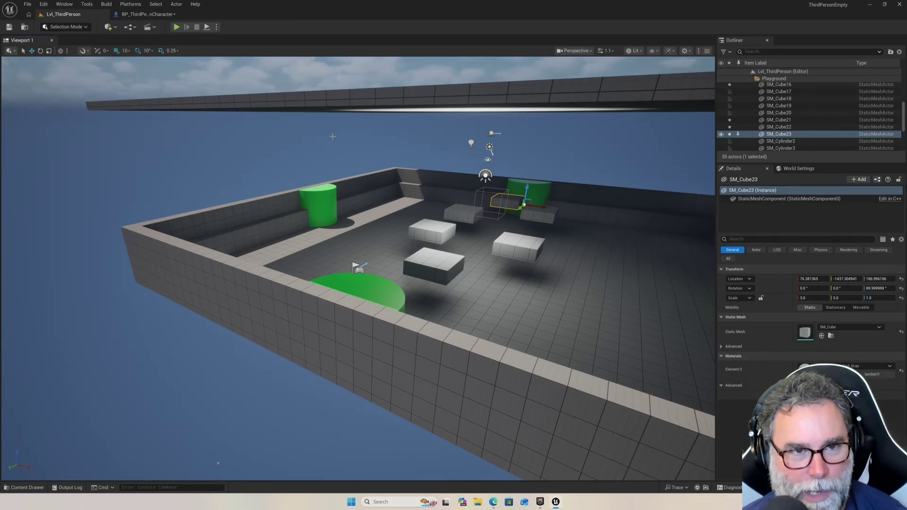
# Switch to the BP_ThirdPersonCharacter EventGraph showing the lava-tag death chain and Open Level node
pyautogui.click(132, 16)
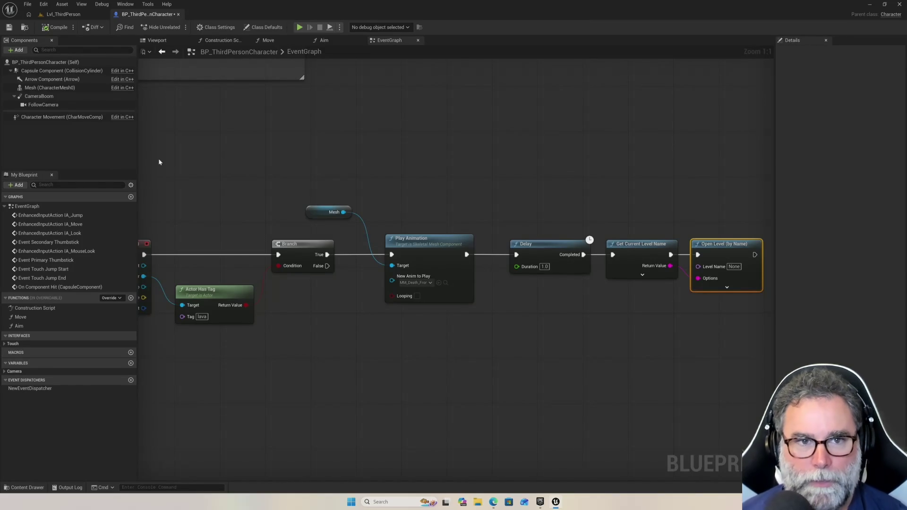
pyautogui.scroll(-3, 235, 189)
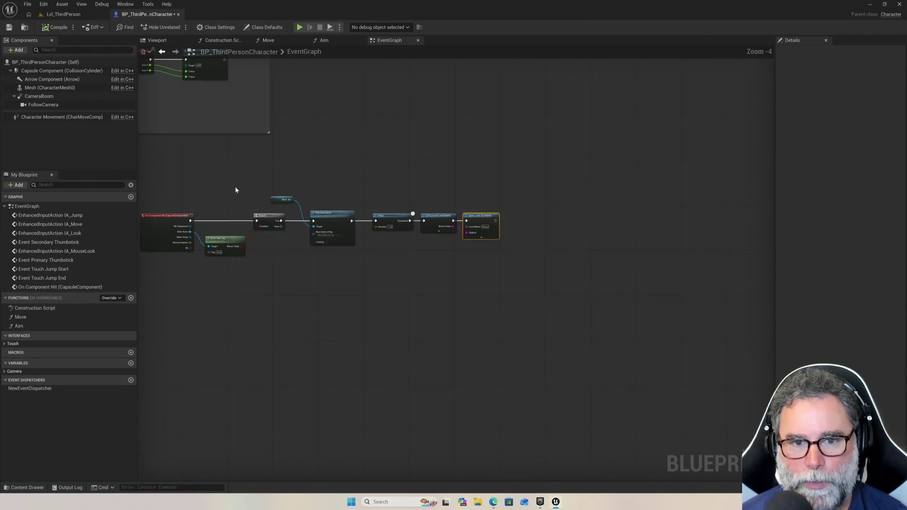
pyautogui.scroll(2, 236, 189)
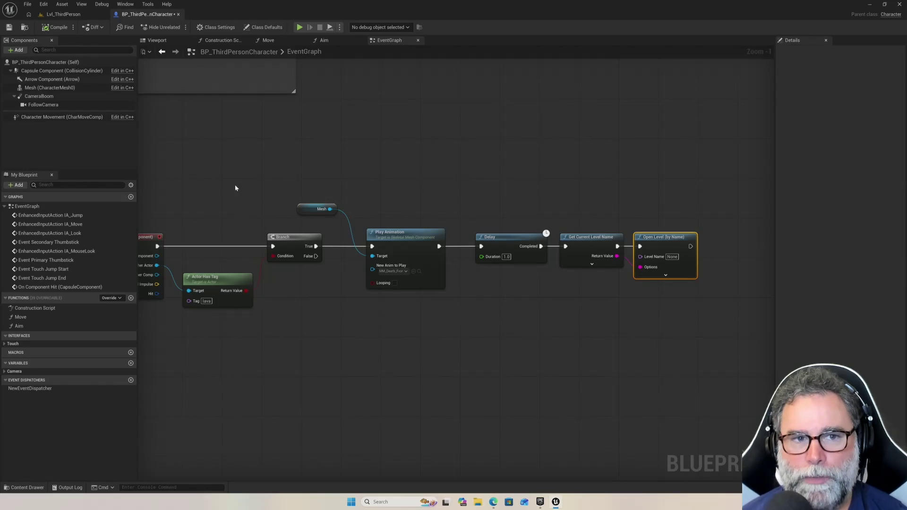
pyautogui.click(75, 15)
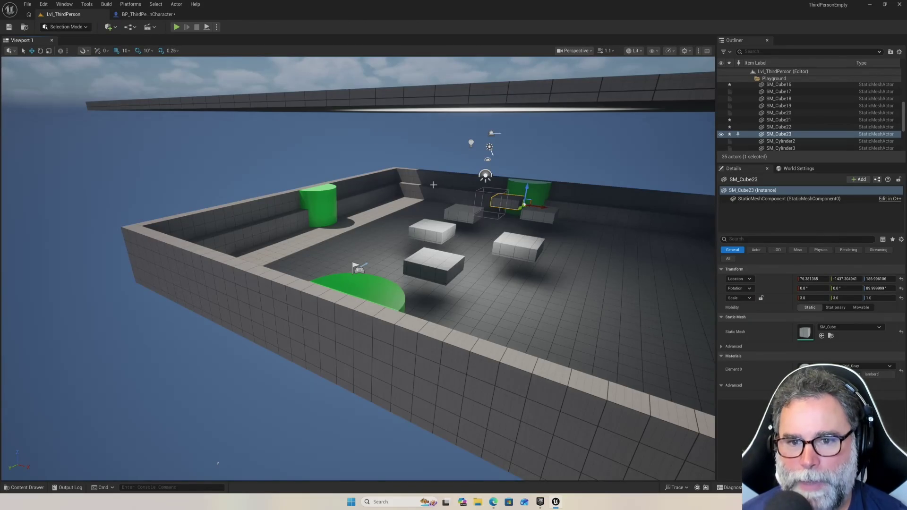
pyautogui.scroll(5, 403, 139)
pyautogui.moveTo(403, 140); pyautogui.dragTo(444, 199)
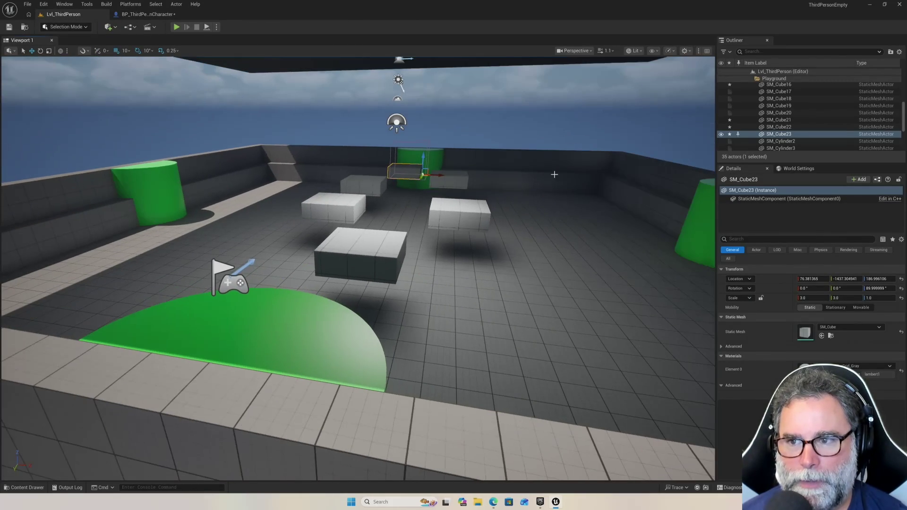
pyautogui.click(779, 127)
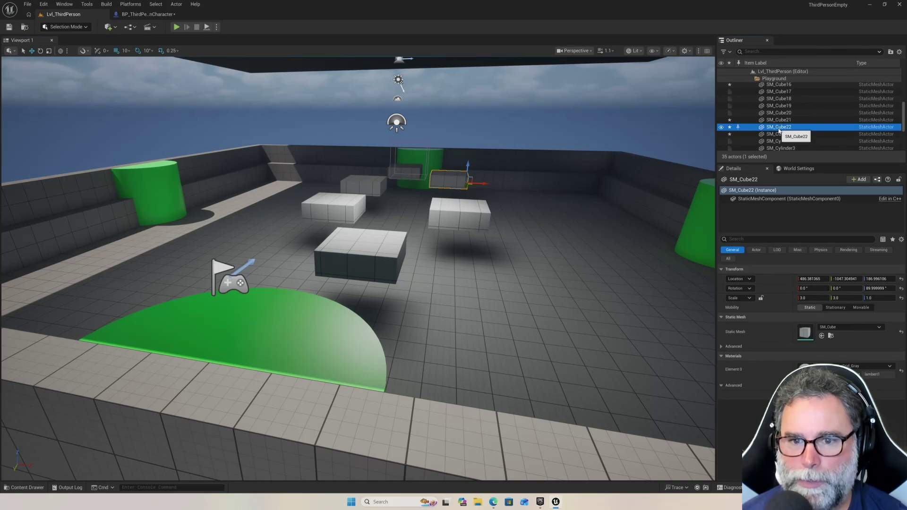
pyautogui.press('Up')
pyautogui.press('Up')
pyautogui.press('Up')
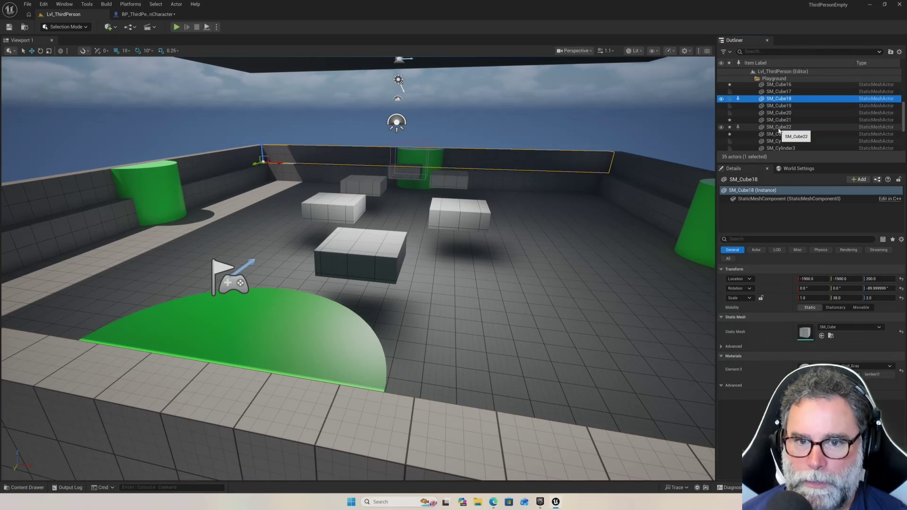
pyautogui.press('Down')
pyautogui.press('Down')
pyautogui.press('Down')
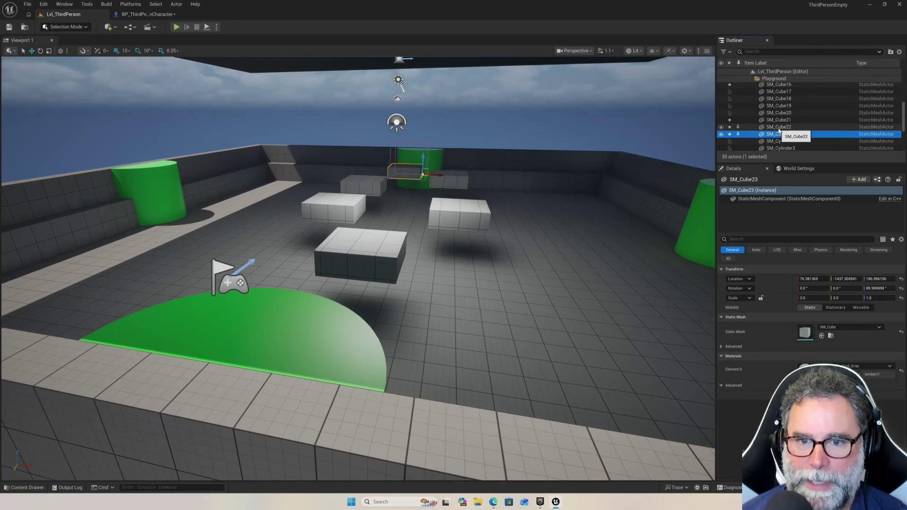
pyautogui.press('Up')
pyautogui.press('Up')
pyautogui.press('Up')
pyautogui.press('Down')
pyautogui.press('Down')
pyautogui.press('Down')
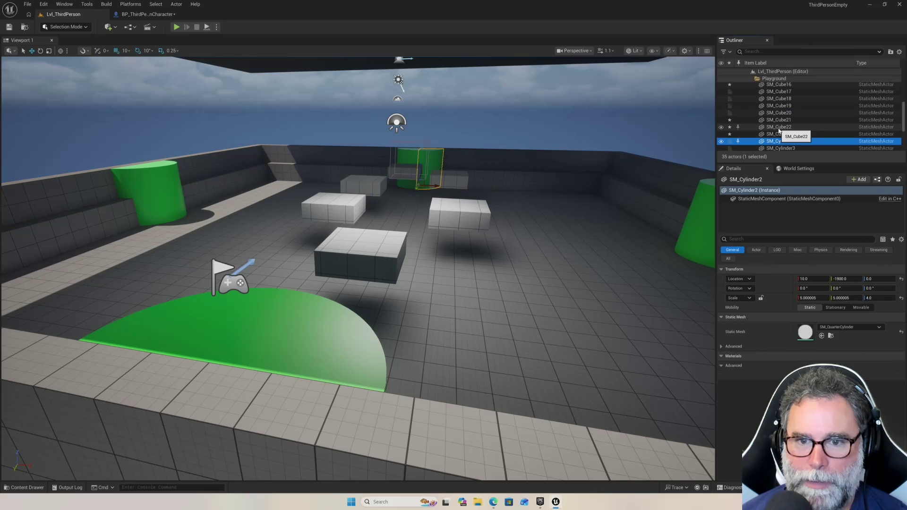
pyautogui.press('Down')
pyautogui.press('Up')
pyautogui.press('Up')
pyautogui.press('Up')
pyautogui.press('Up')
pyautogui.press('Up')
pyautogui.press('Up')
pyautogui.press('Down')
pyautogui.press('Down')
pyautogui.press('Down')
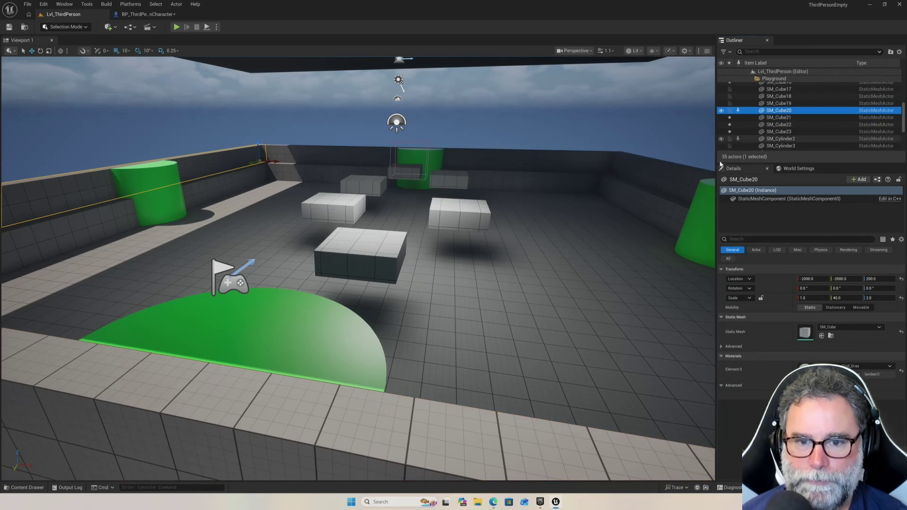
pyautogui.click(387, 241)
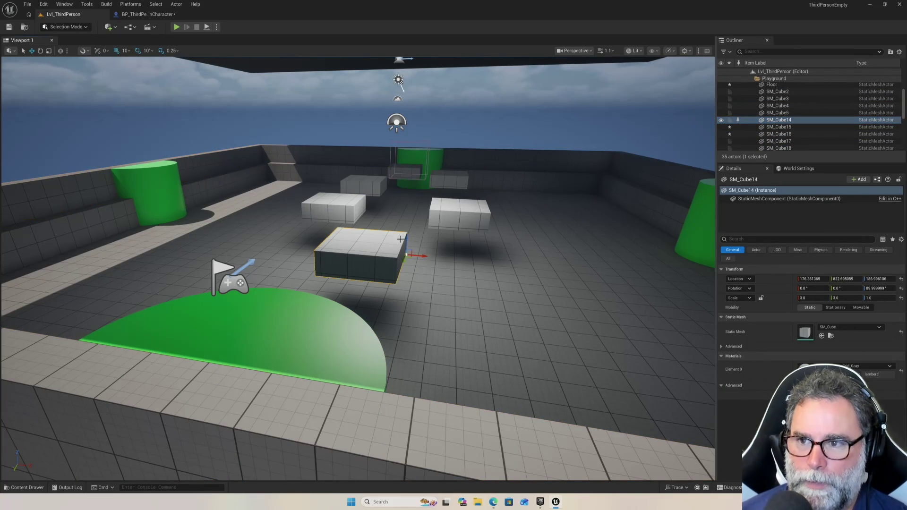
pyautogui.click(785, 121)
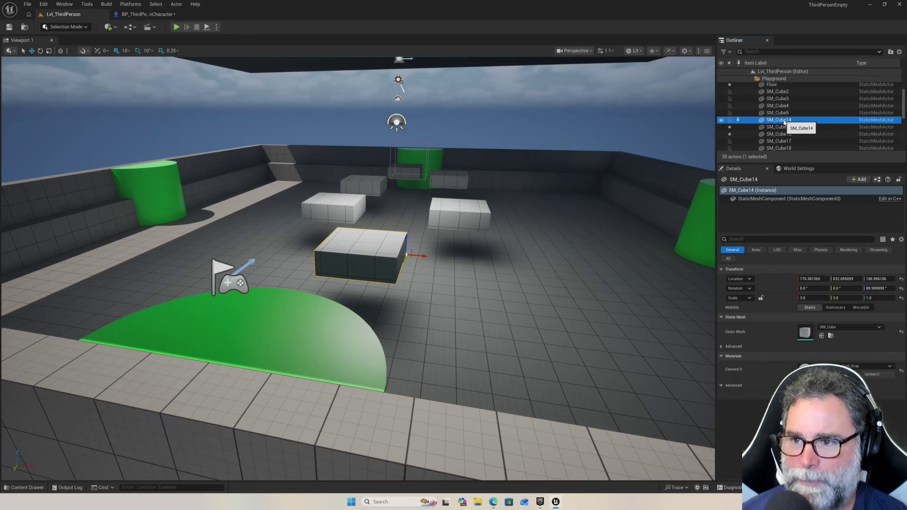
# Rename the floating cube SM_Cube14 to SM_Platform1 in the Outliner
pyautogui.click(777, 121)
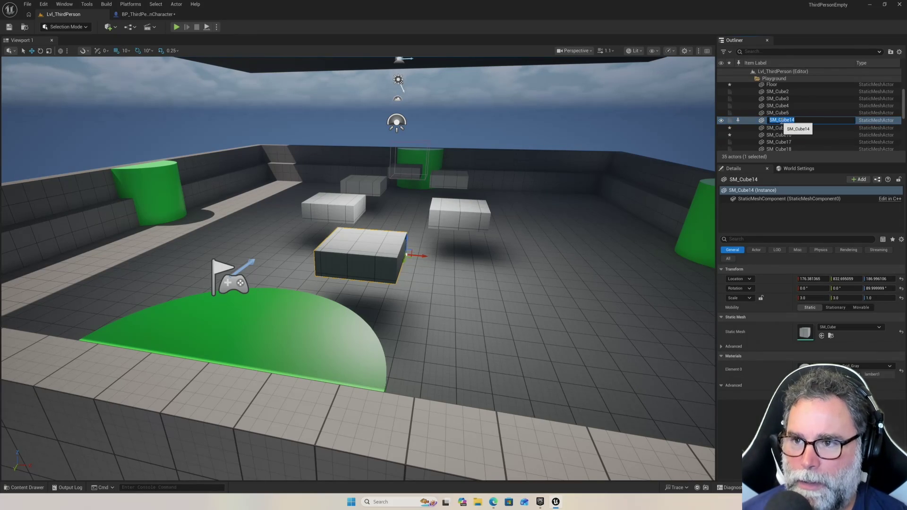
pyautogui.write('Pl')
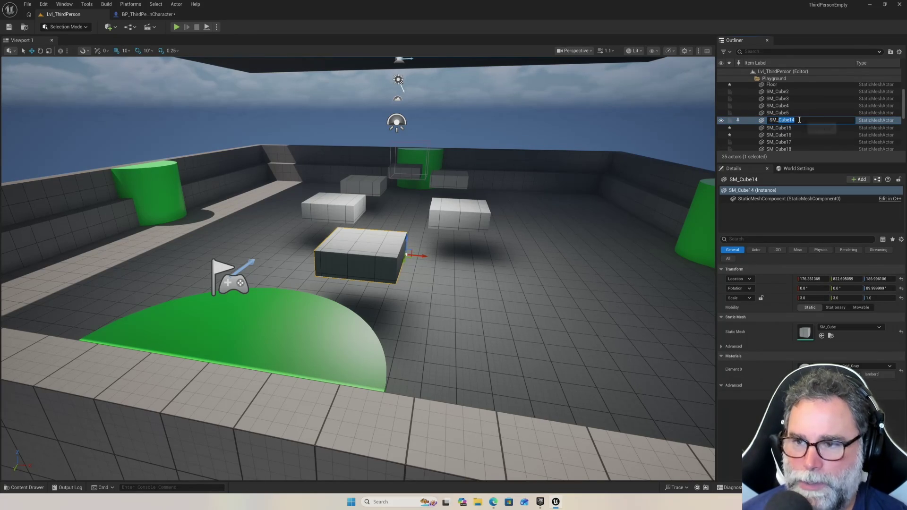
pyautogui.write('atform')
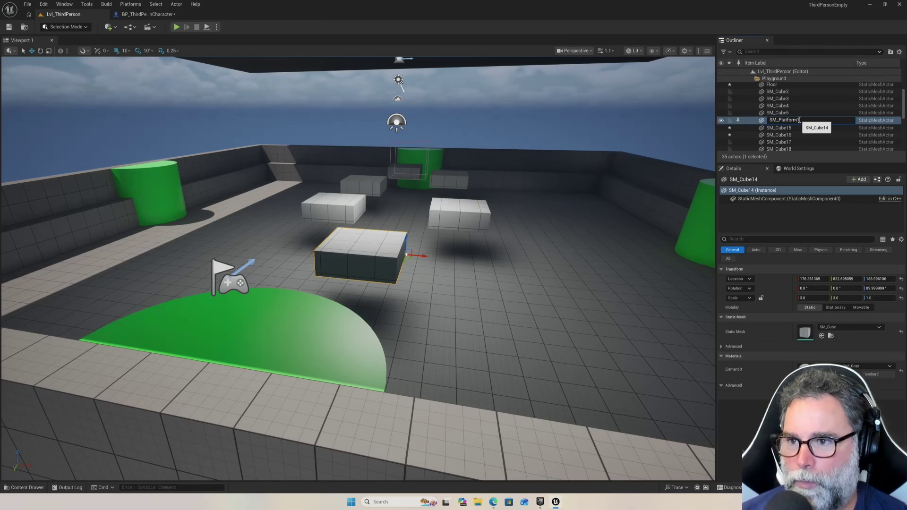
pyautogui.press('Return')
pyautogui.scroll(-3, 807, 133)
pyautogui.scroll(-3, 807, 133)
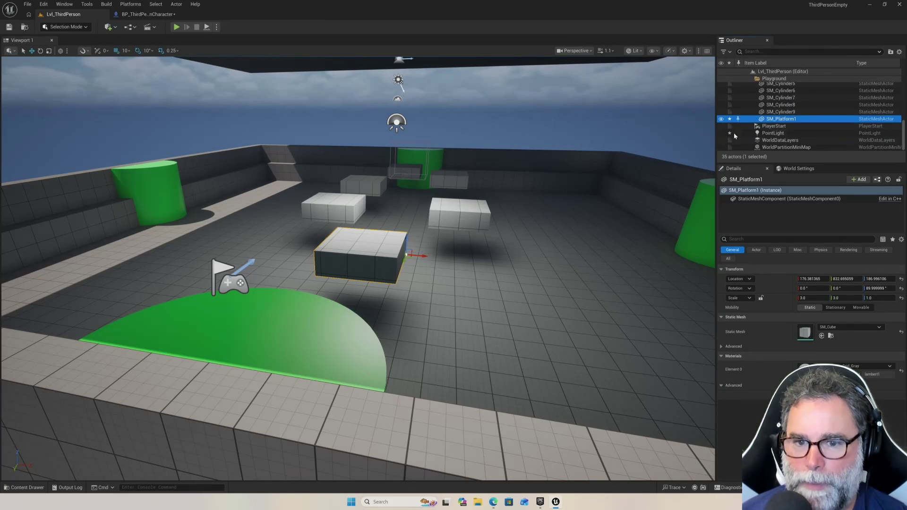
# Select the right floating cube SM_Cube15 and rename it SM_Platform2
pyautogui.click(446, 218)
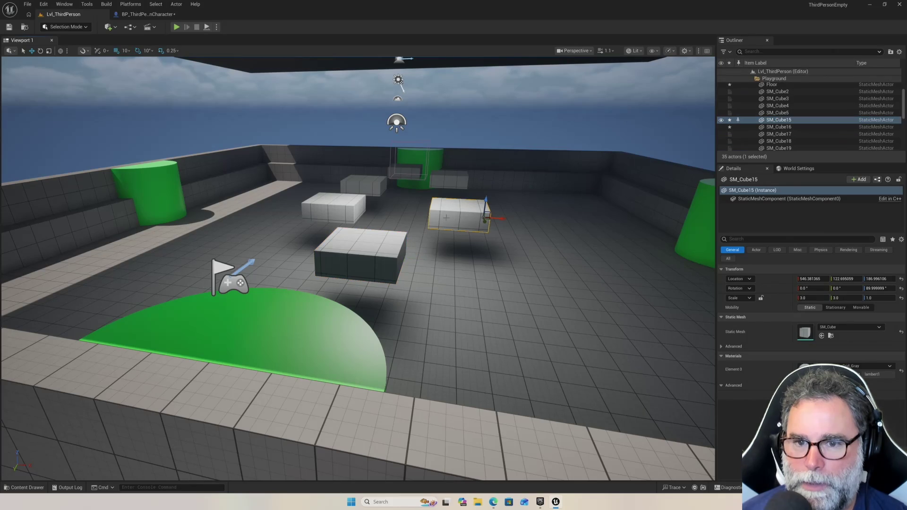
pyautogui.click(779, 121)
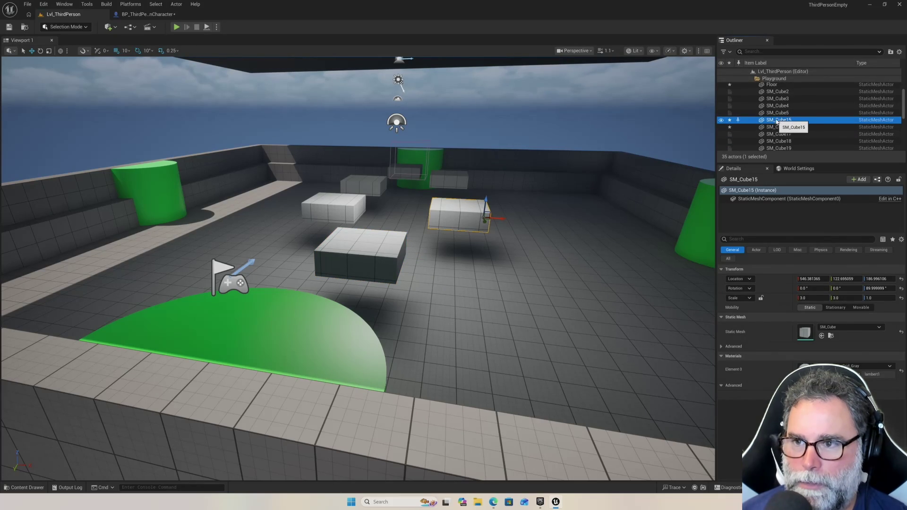
pyautogui.click(777, 121)
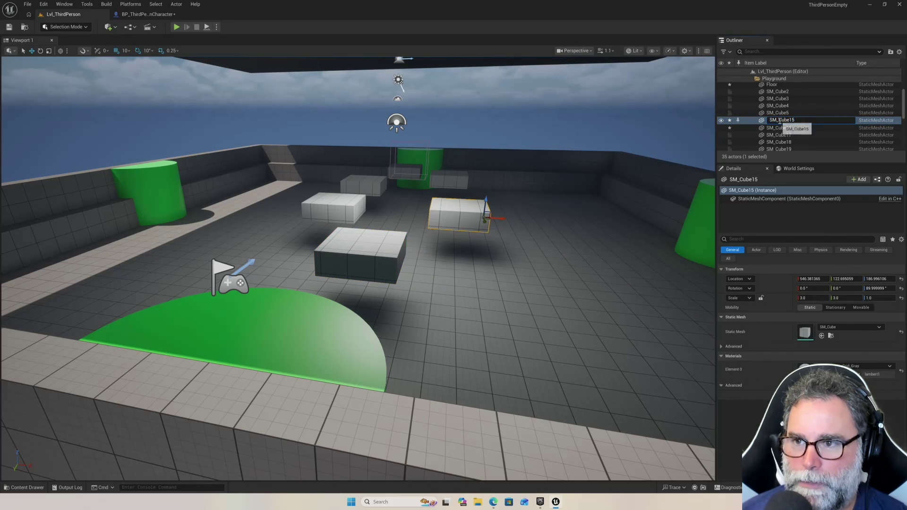
pyautogui.write('Platform2')
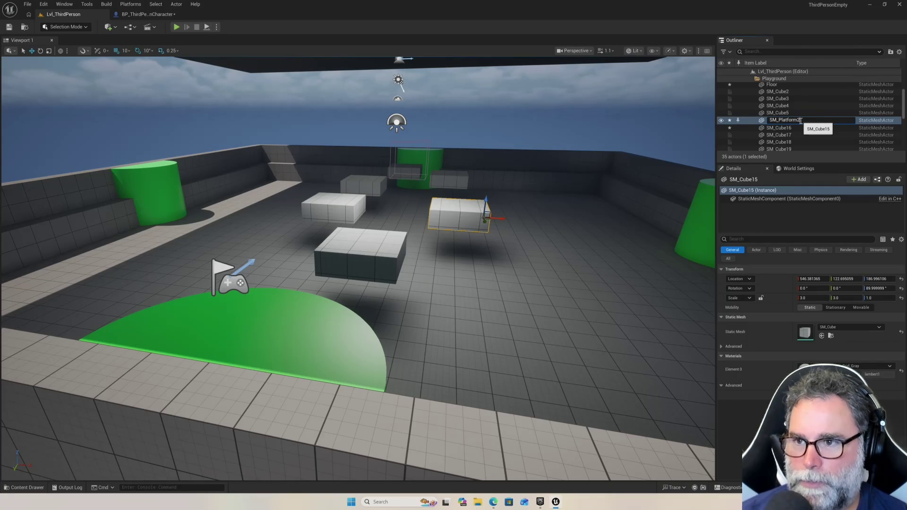
pyautogui.hotkey('shift', 'Left')
pyautogui.hotkey('shift', 'Left')
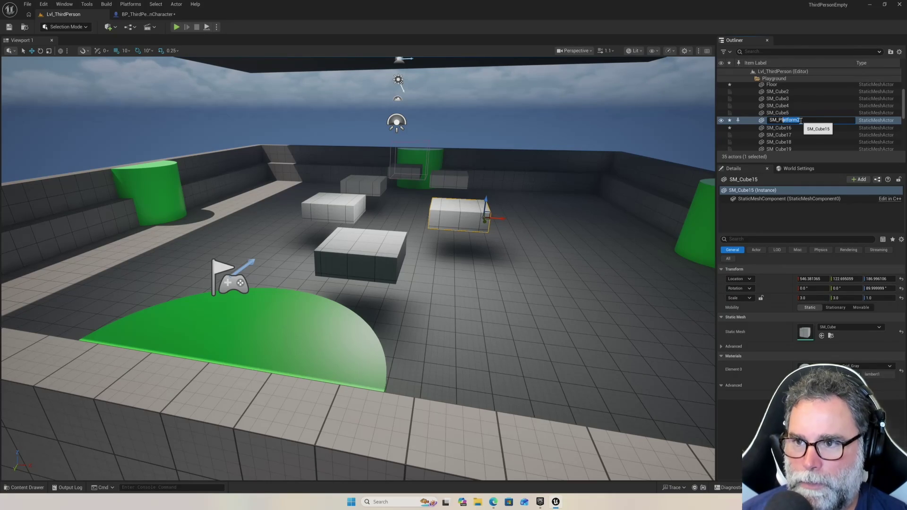
pyautogui.hotkey('shift', 'Left')
pyautogui.hotkey('shift', 'Left')
pyautogui.hotkey('shift', 'Left')
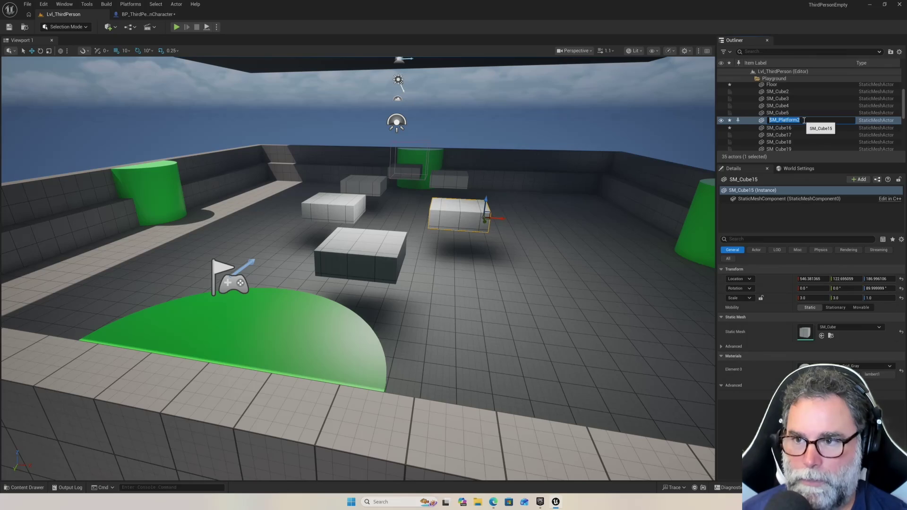
pyautogui.press('Return')
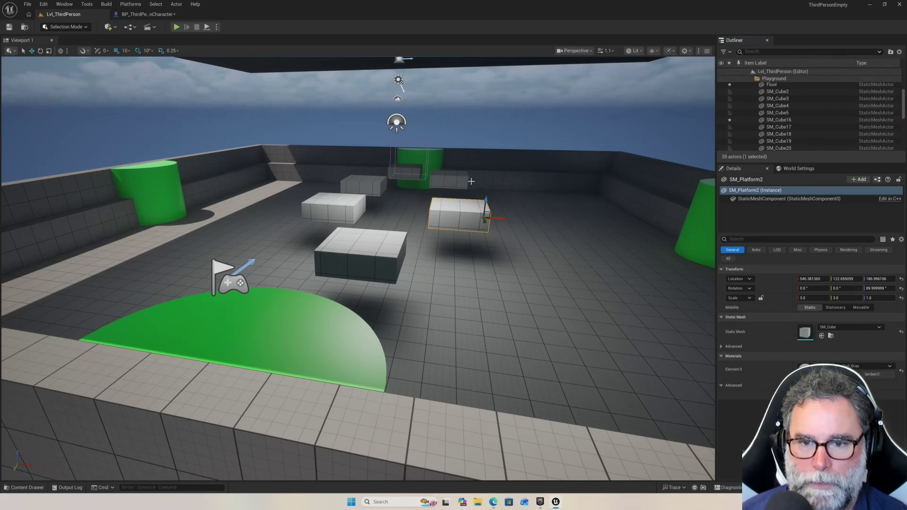
# Rename the left floating cube SM_Cube16 to SM_Platform3
pyautogui.click(803, 121)
pyautogui.click(781, 121)
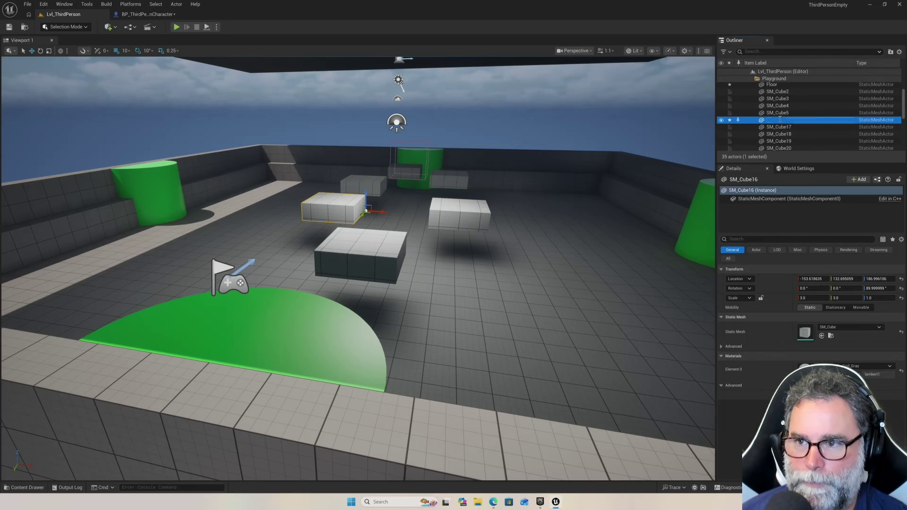
pyautogui.press('F2')
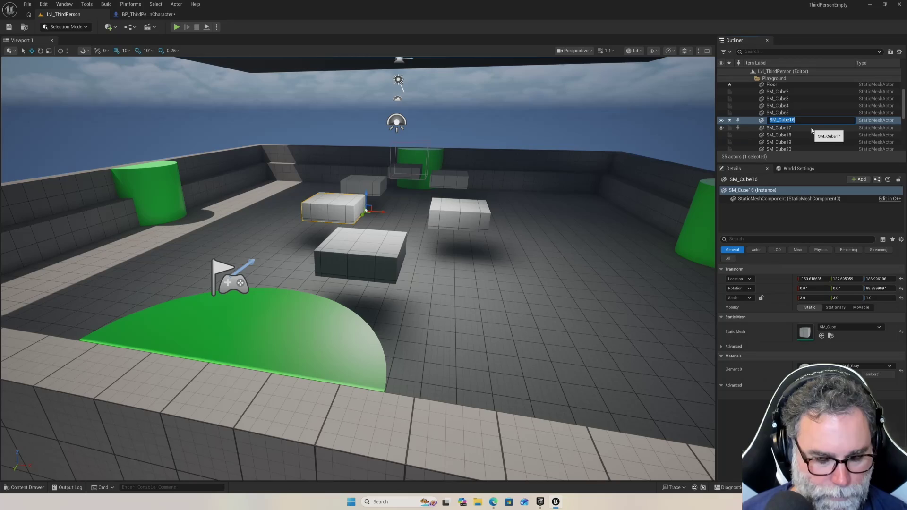
pyautogui.click(805, 121)
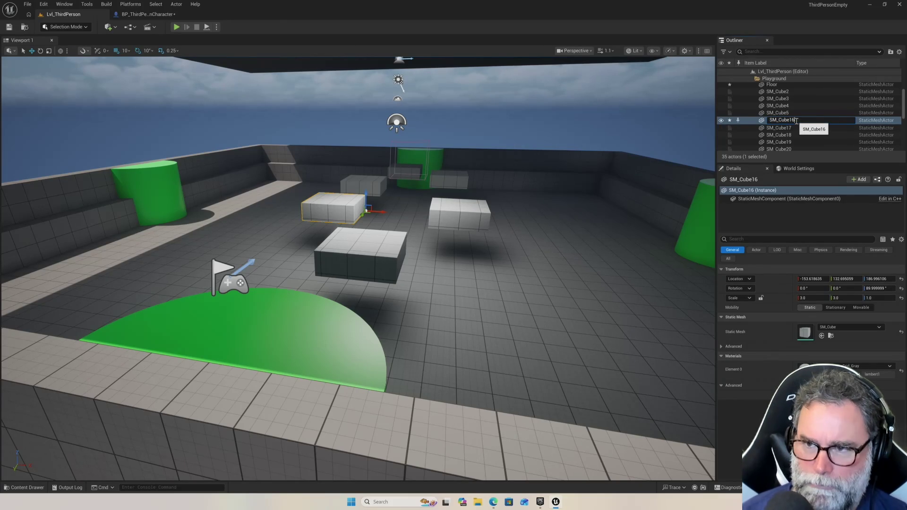
pyautogui.press('BackSpace')
pyautogui.press('BackSpace')
pyautogui.press('BackSpace')
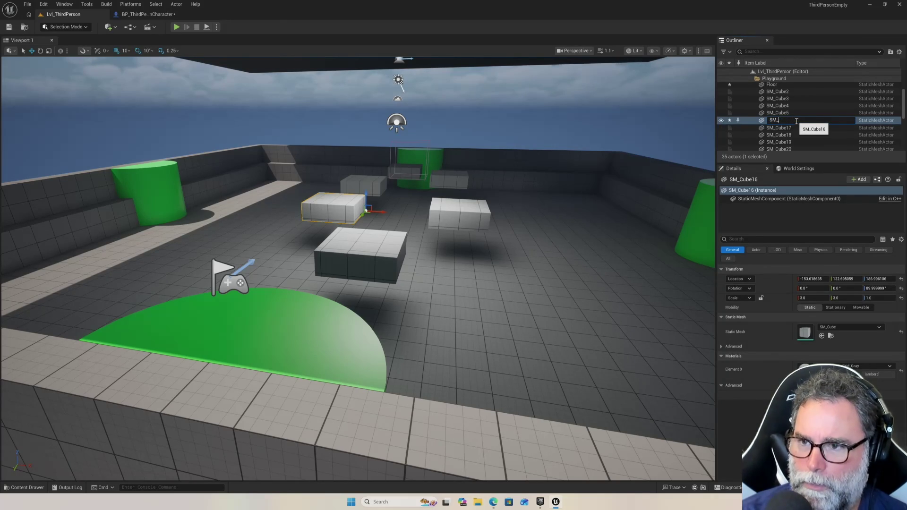
pyautogui.write('Platform3')
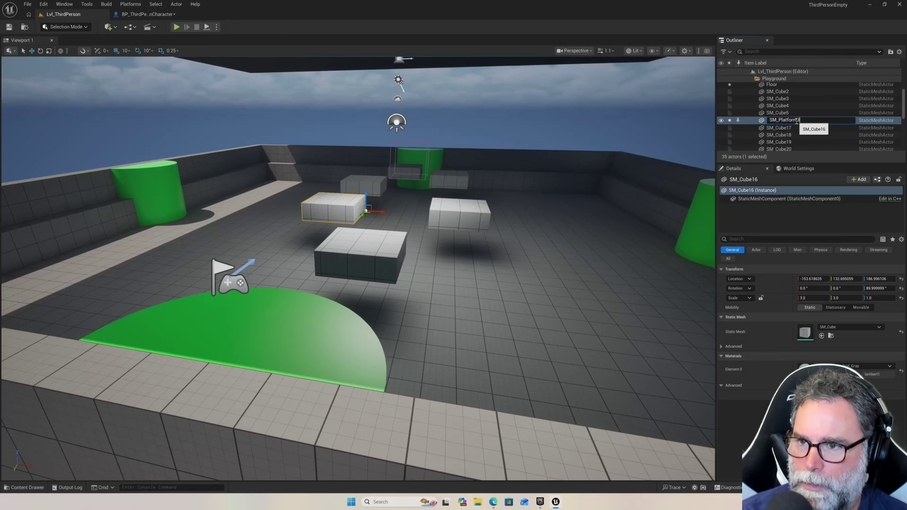
pyautogui.press('Return')
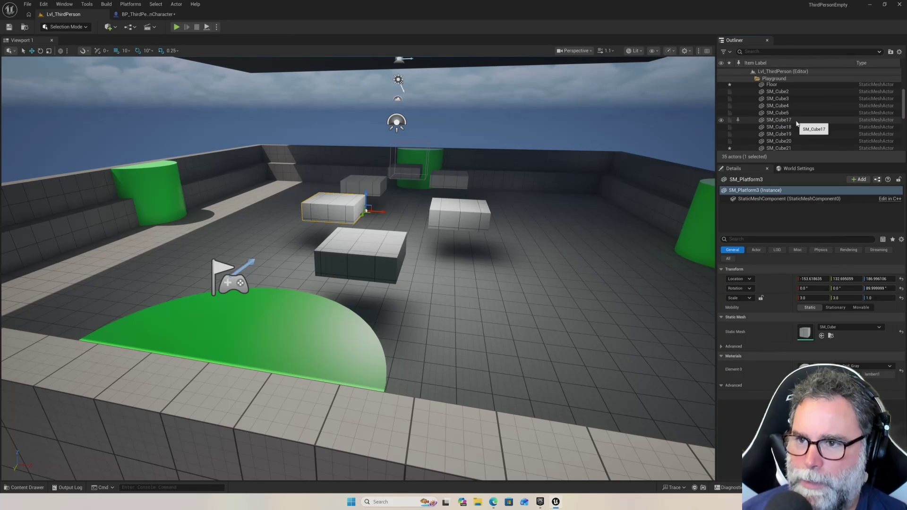
pyautogui.scroll(-5, 794, 122)
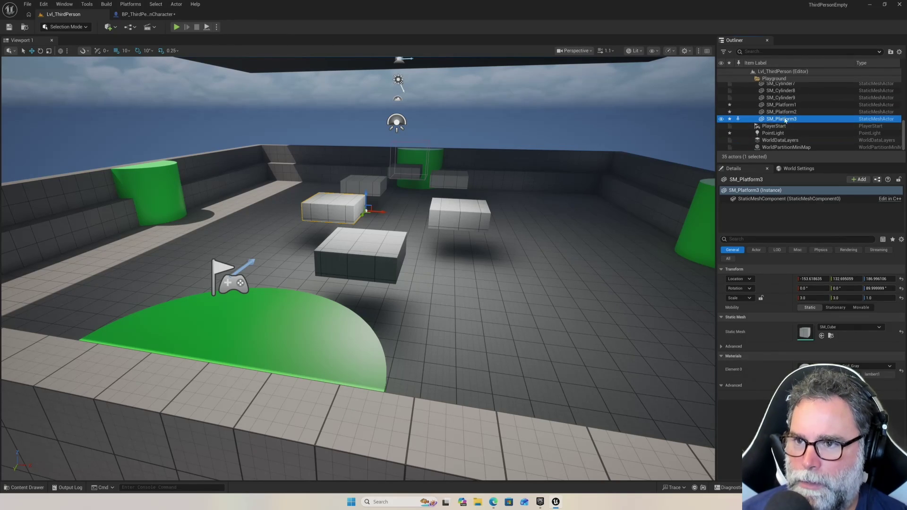
# Copy the SM_Platform3 name and rename the back cube SM_Cube21 to SM_Platform4
pyautogui.click(785, 121)
pyautogui.rightClick(785, 121)
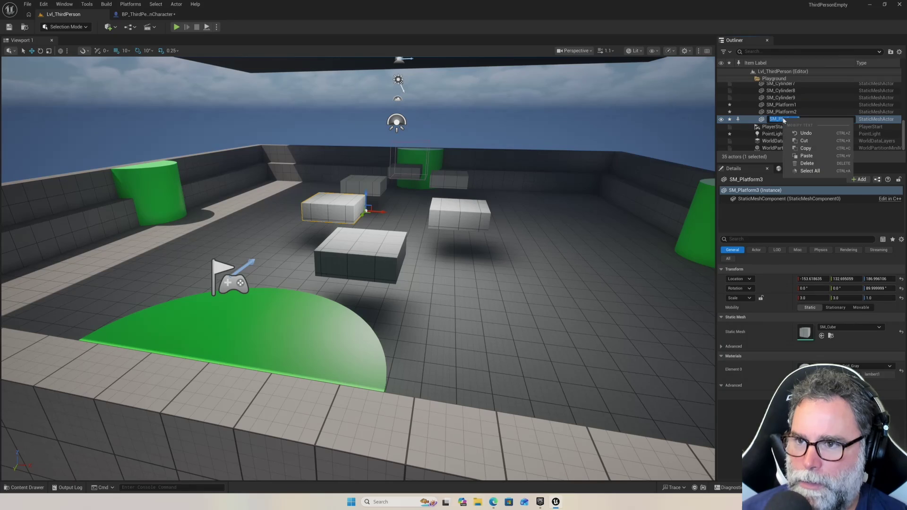
pyautogui.click(806, 152)
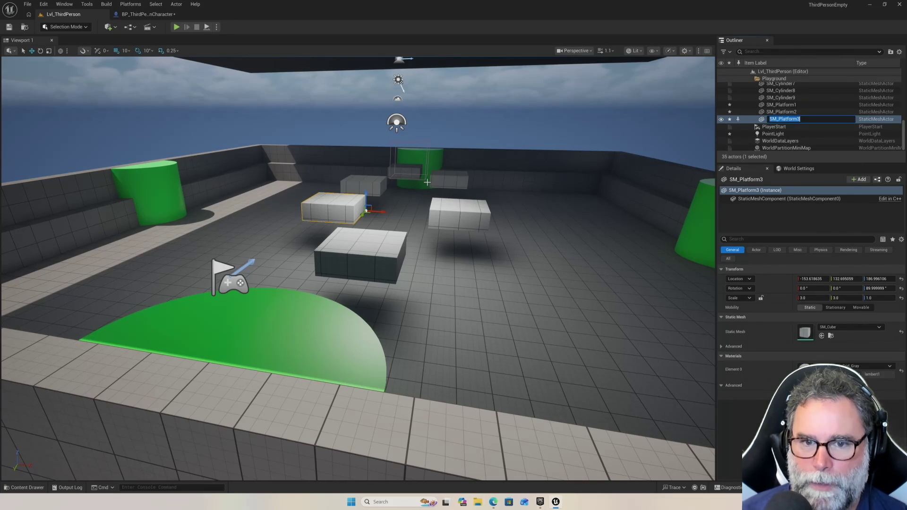
pyautogui.click(376, 185)
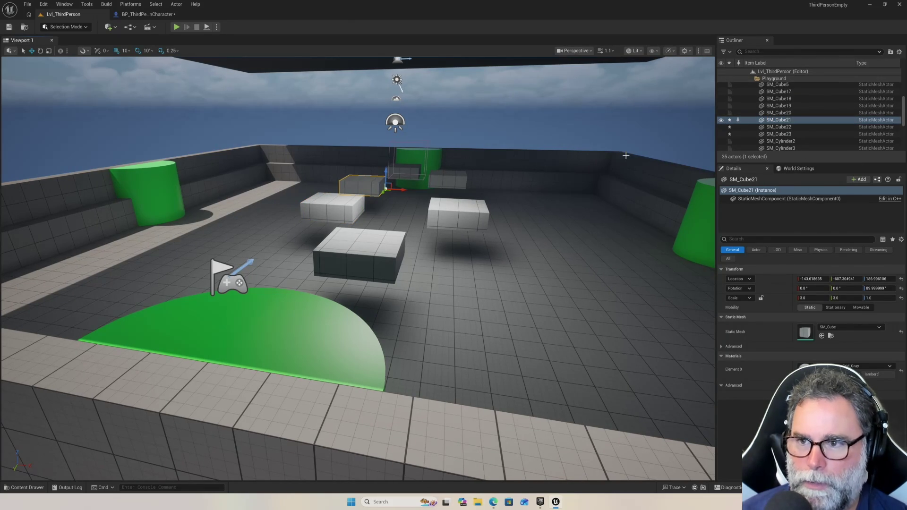
pyautogui.click(777, 120)
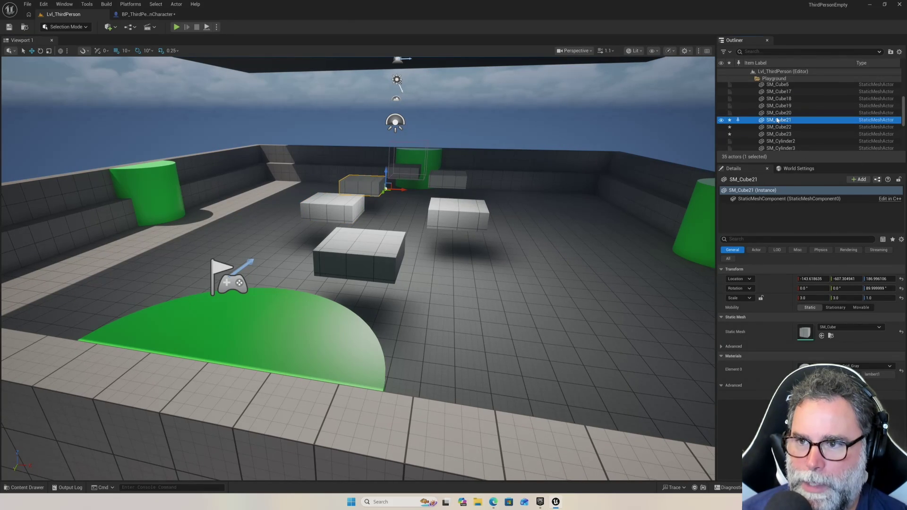
pyautogui.press('F2')
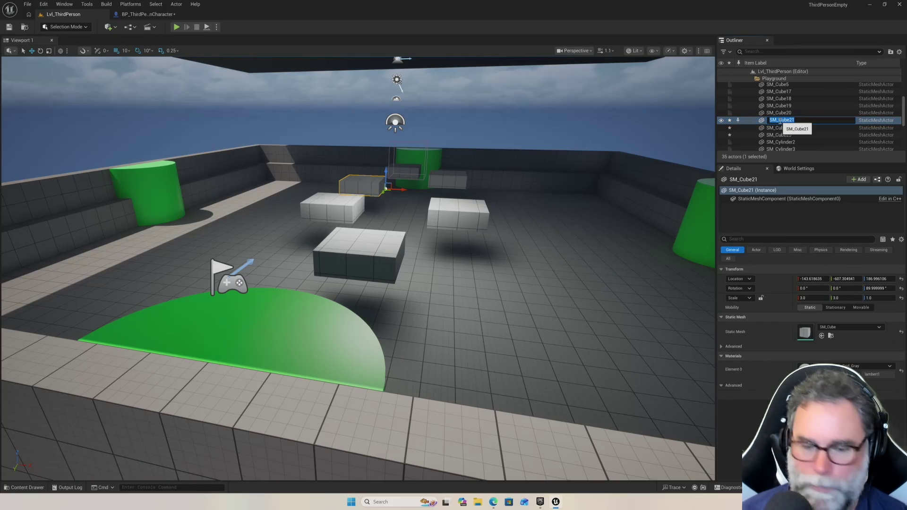
pyautogui.write('SM_Platform3')
pyautogui.press('BackSpace')
pyautogui.press('Return')
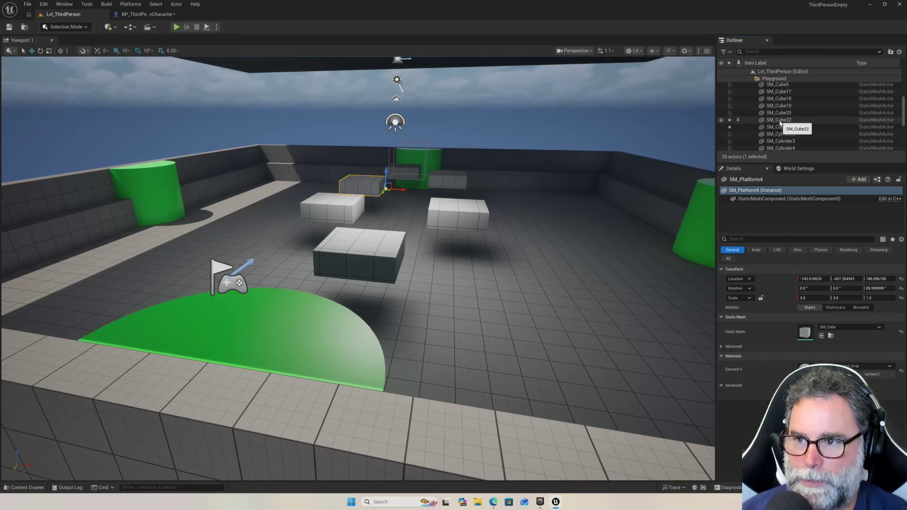
# Rename SM_Cube22 to SM_Platform5 and SM_Cube23 to SM_Platform6
pyautogui.click(777, 120)
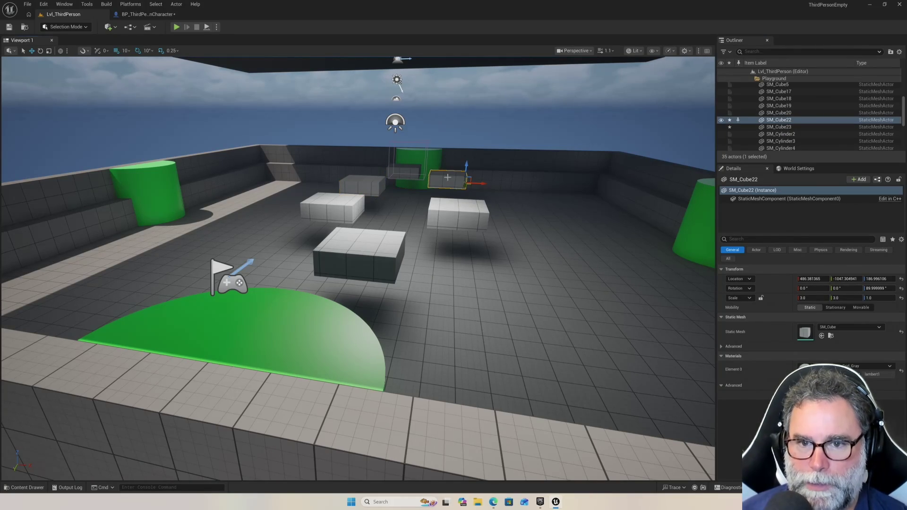
pyautogui.click(779, 120)
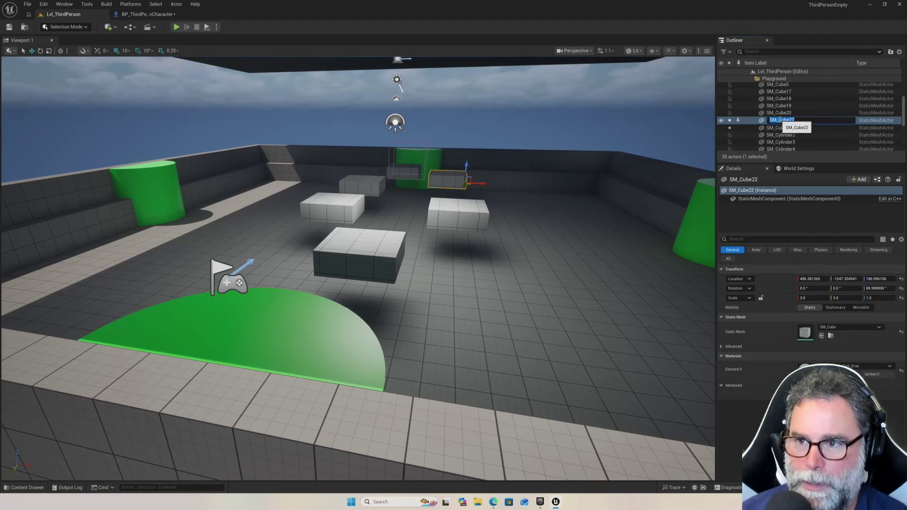
pyautogui.write('SM_Platform3')
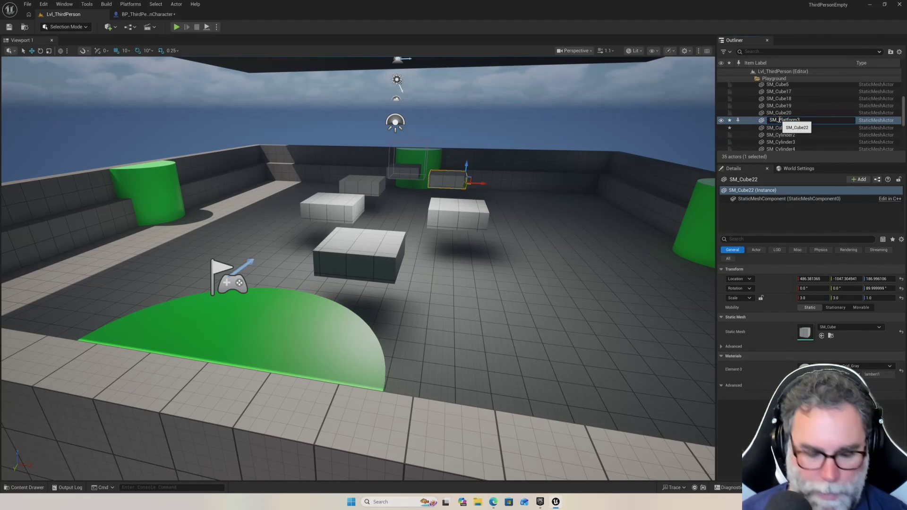
pyautogui.press('Return')
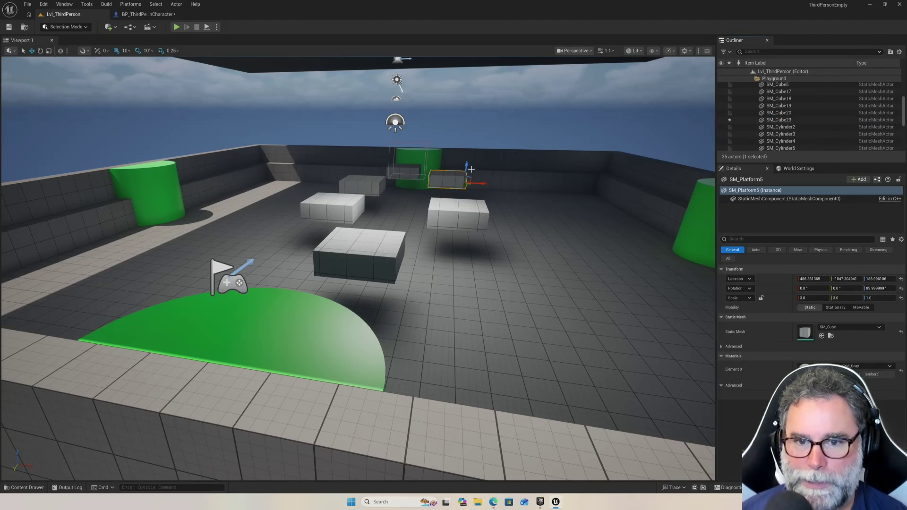
pyautogui.click(778, 121)
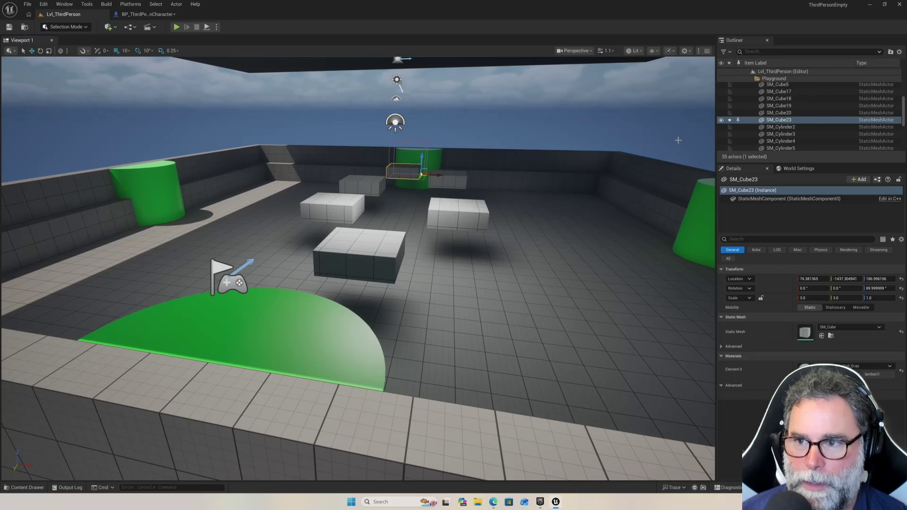
pyautogui.click(779, 121)
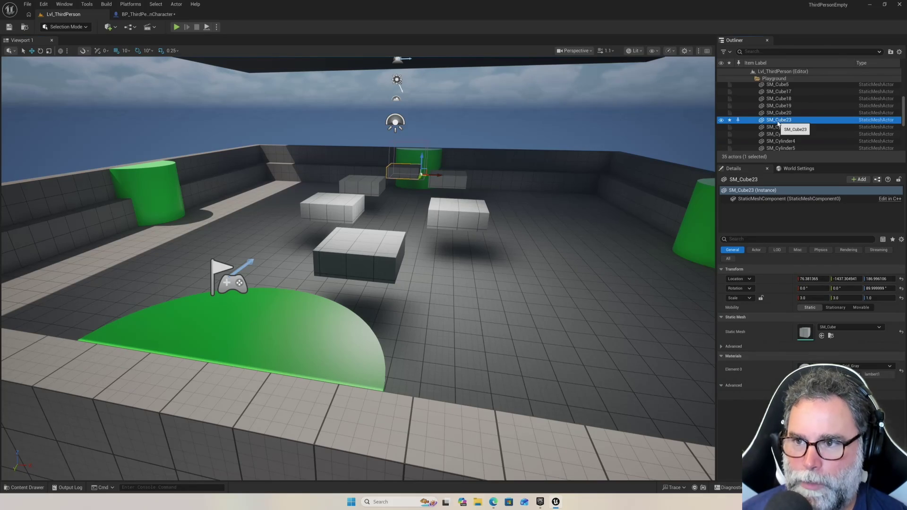
pyautogui.press('F2')
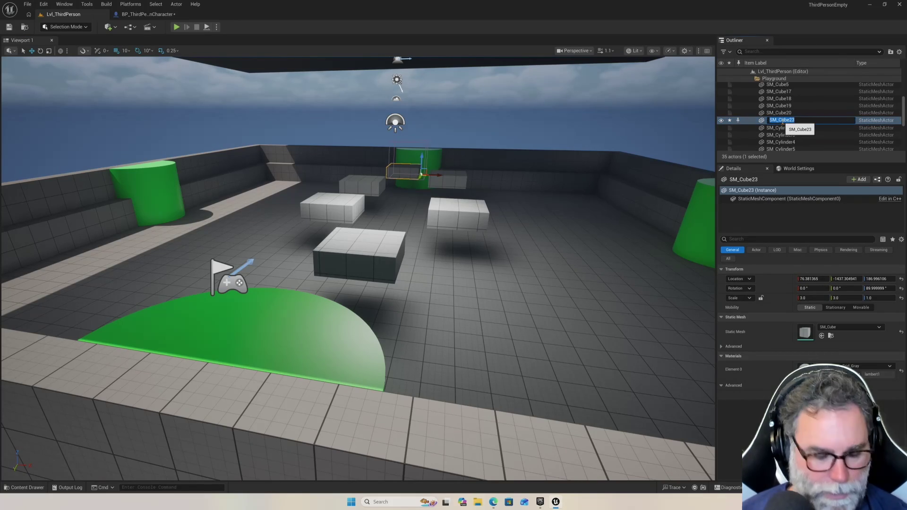
pyautogui.write('SM_Platform3')
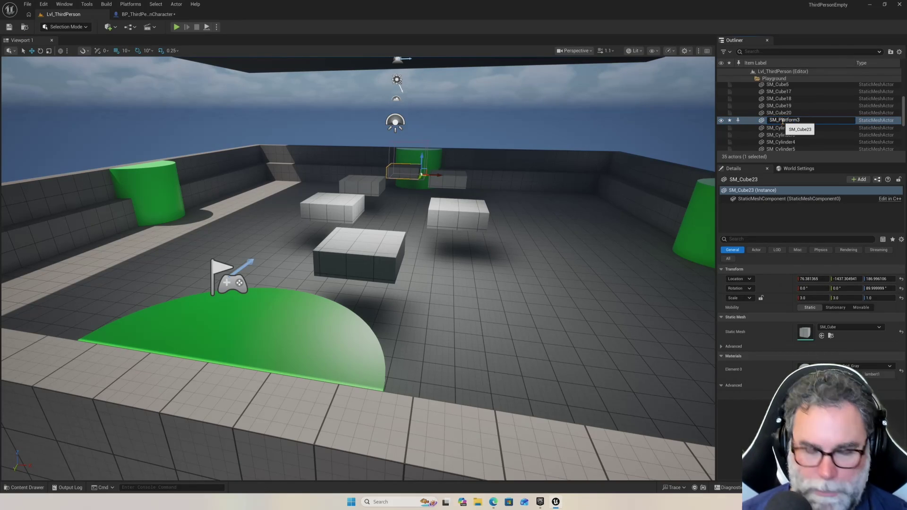
pyautogui.press('Return')
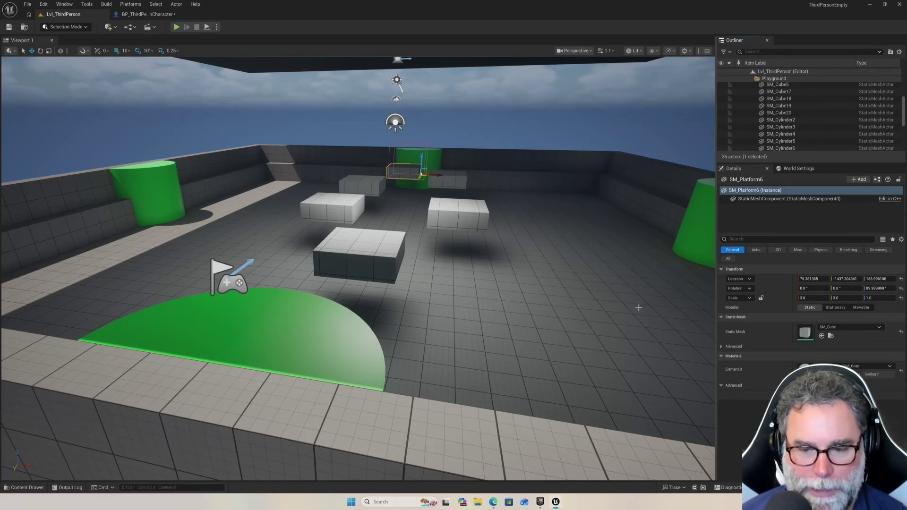
pyautogui.moveTo(541, 503)
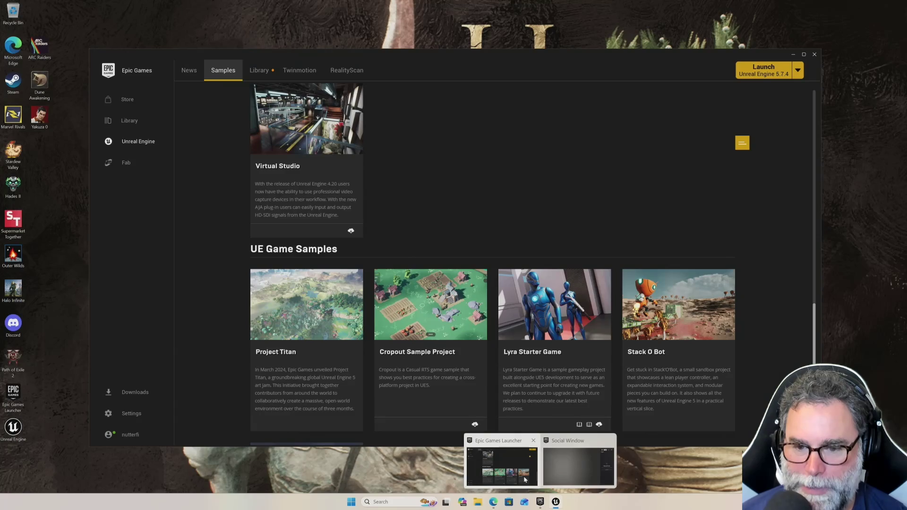
# Open Fab's Limited-Time Free offers in the Epic Games Launcher and pick NexxNote Sketch & Note
pyautogui.click(524, 476)
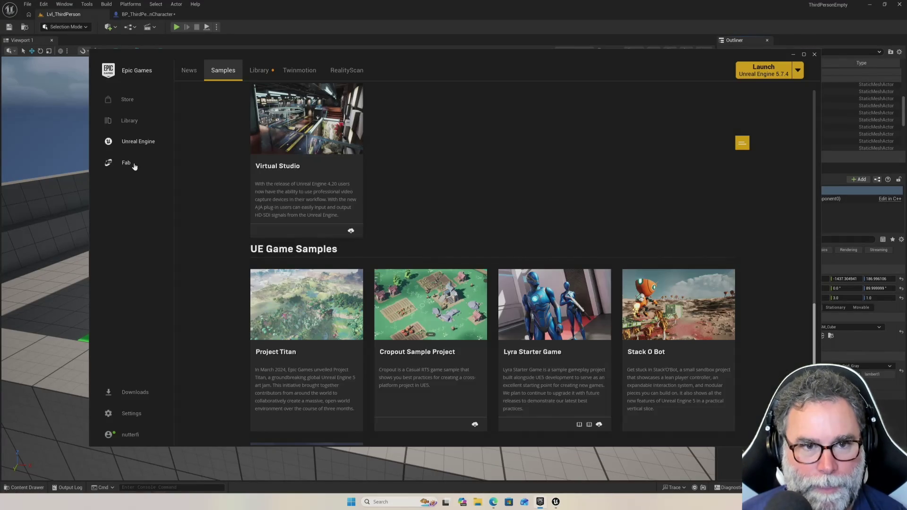
pyautogui.click(128, 163)
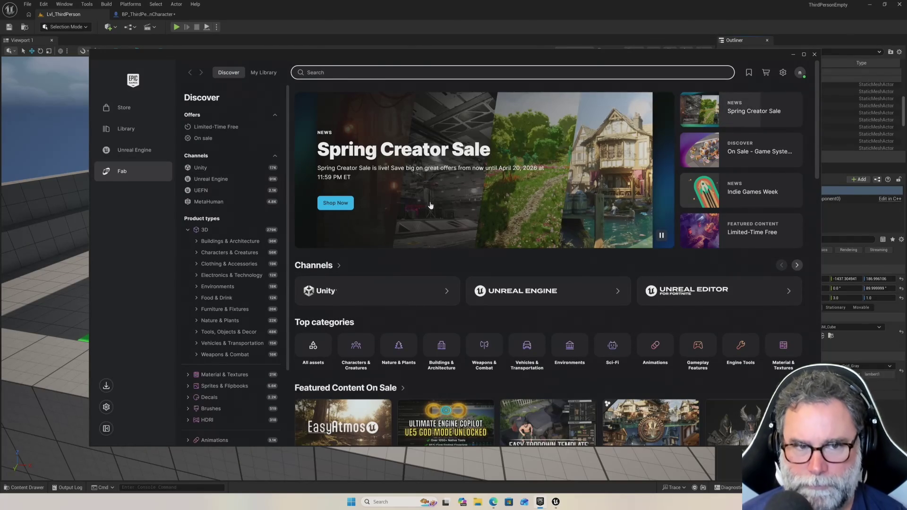
pyautogui.click(233, 129)
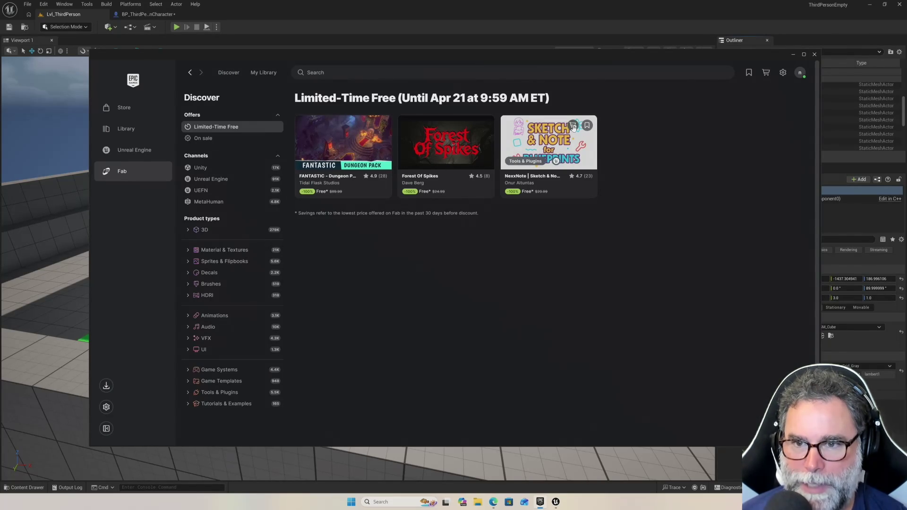
pyautogui.click(573, 127)
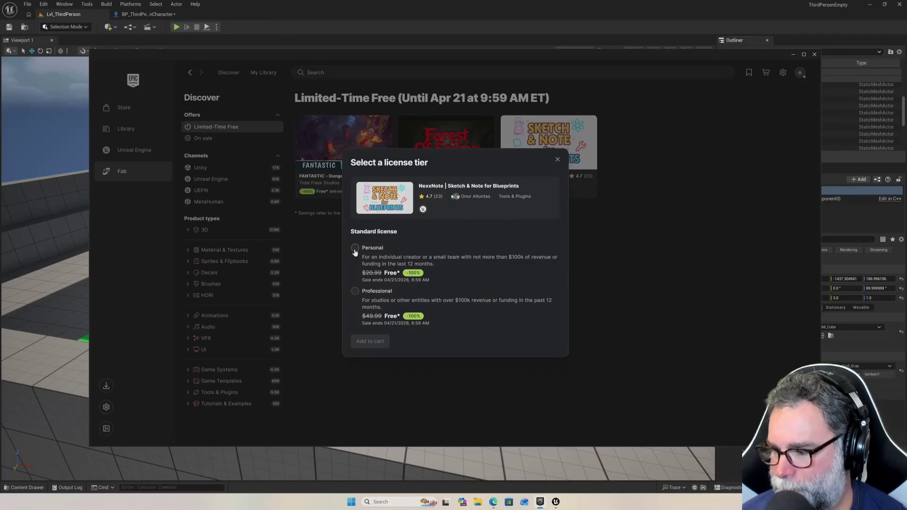
# Add NexxNote Sketch & Note and Forest Of Spikes to the cart with Professional licenses
pyautogui.click(355, 292)
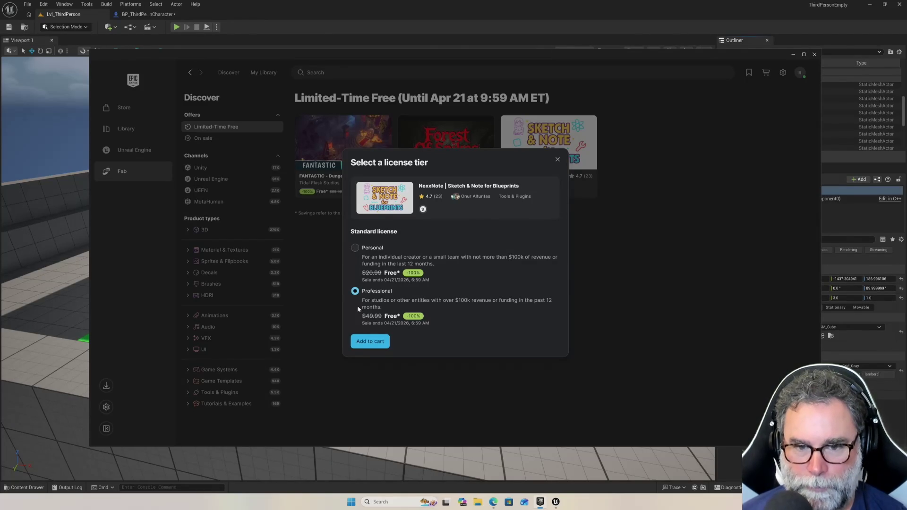
pyautogui.click(369, 342)
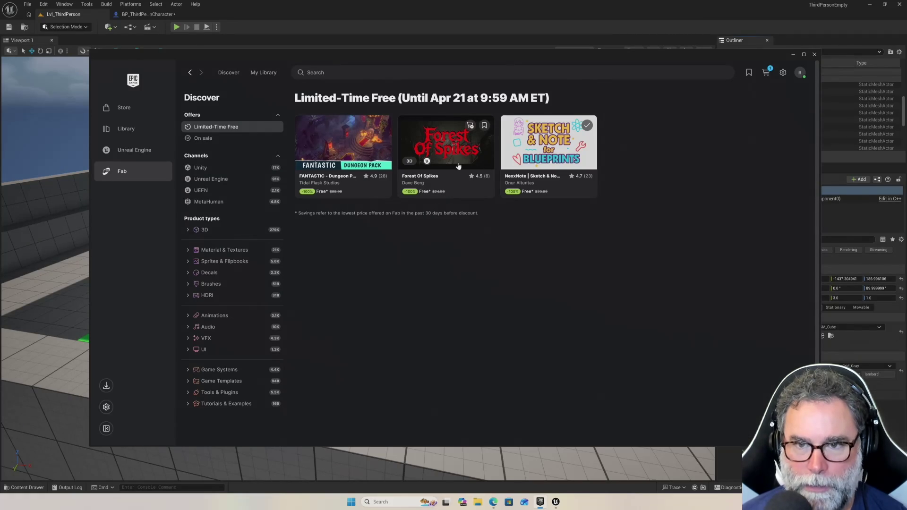
pyautogui.click(470, 126)
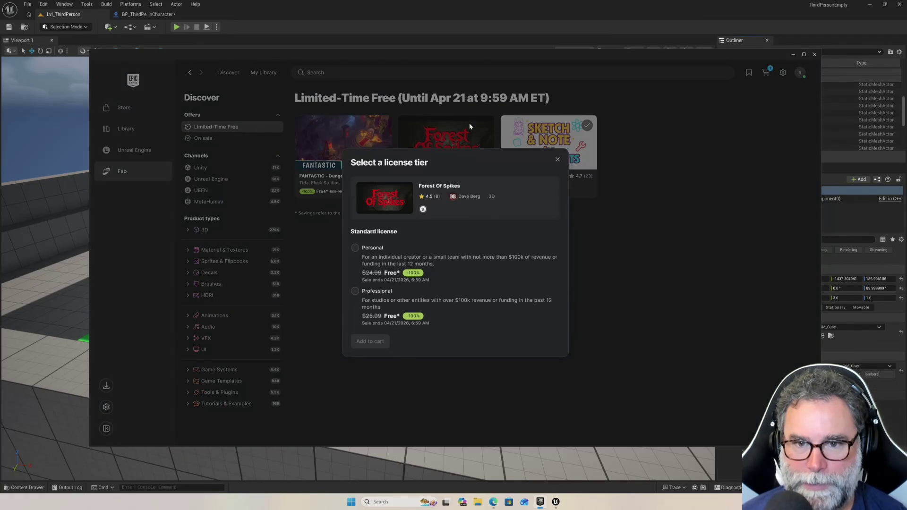
pyautogui.click(355, 291)
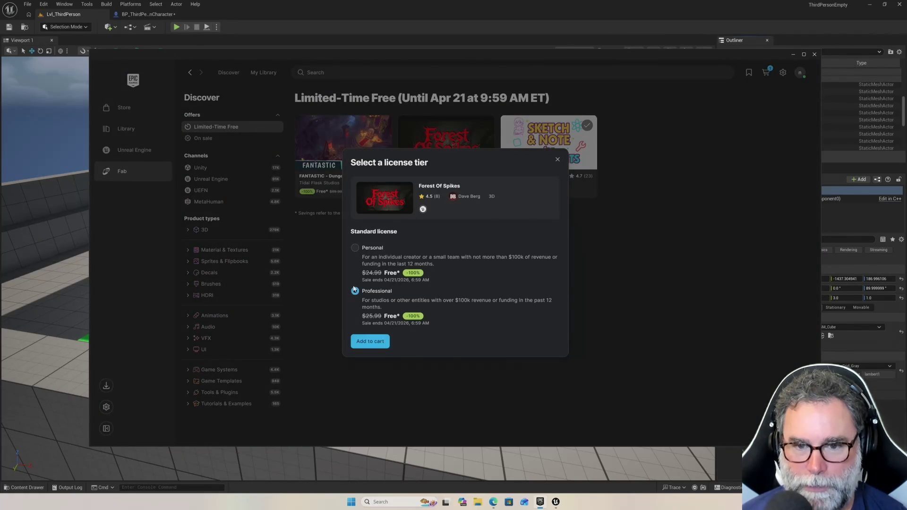
pyautogui.click(369, 345)
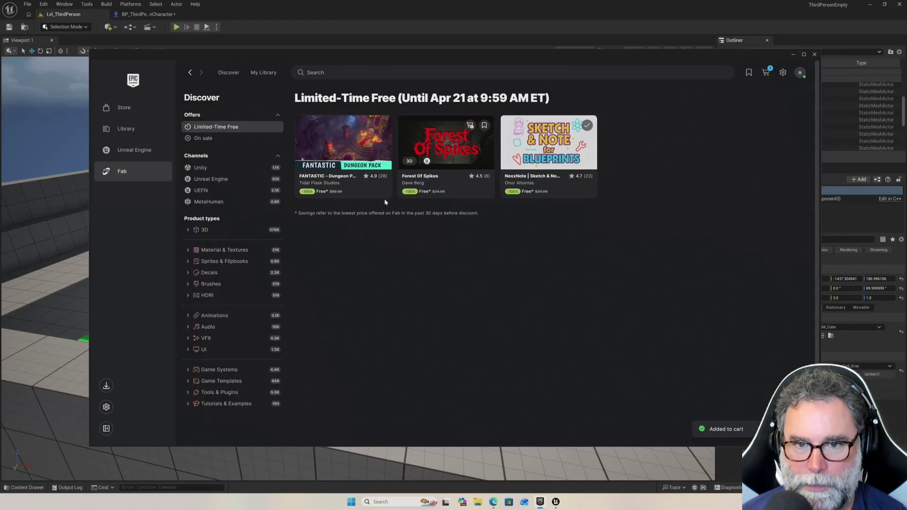
# Add FANTASTIC Dungeon Pack with a Professional license, then return to the Unreal level editor
pyautogui.click(367, 127)
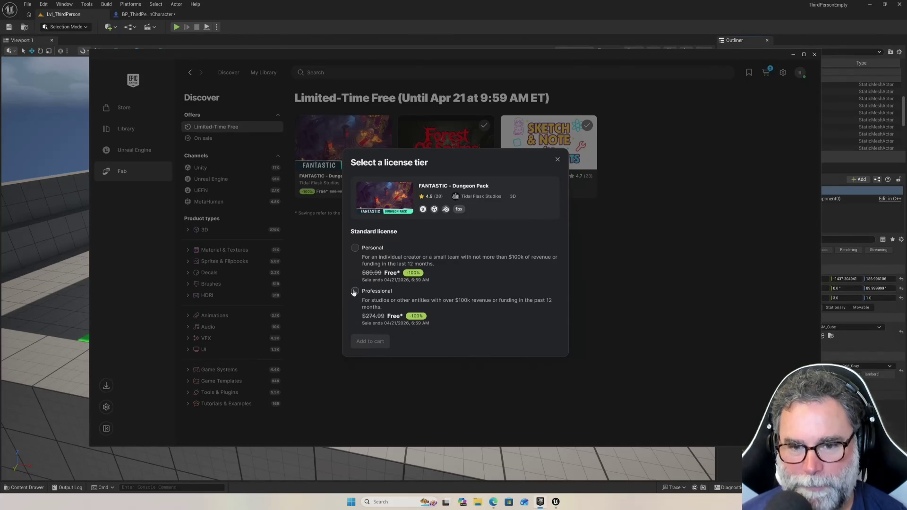
pyautogui.click(355, 291)
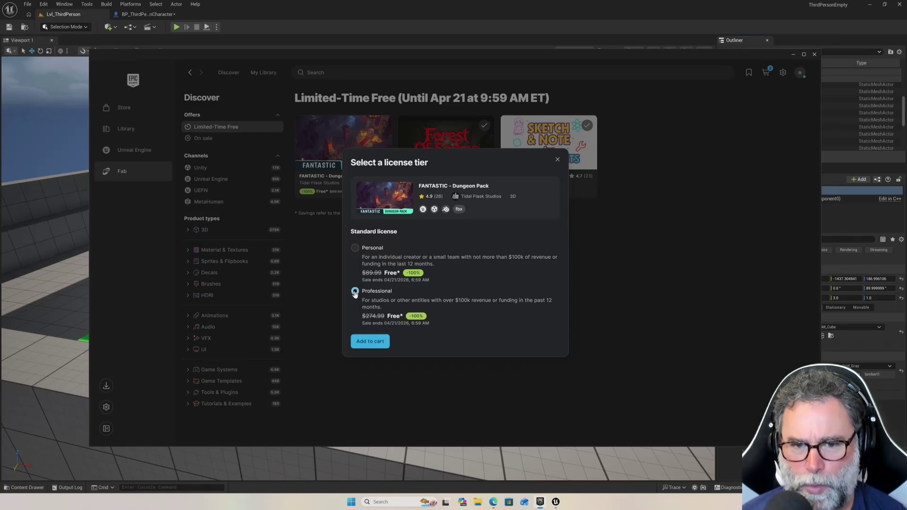
pyautogui.click(367, 342)
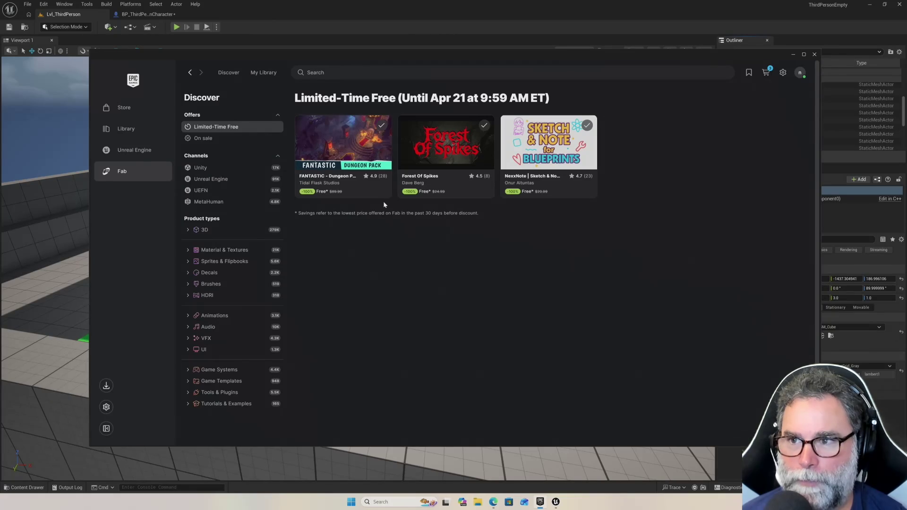
pyautogui.click(63, 221)
pyautogui.click(63, 220)
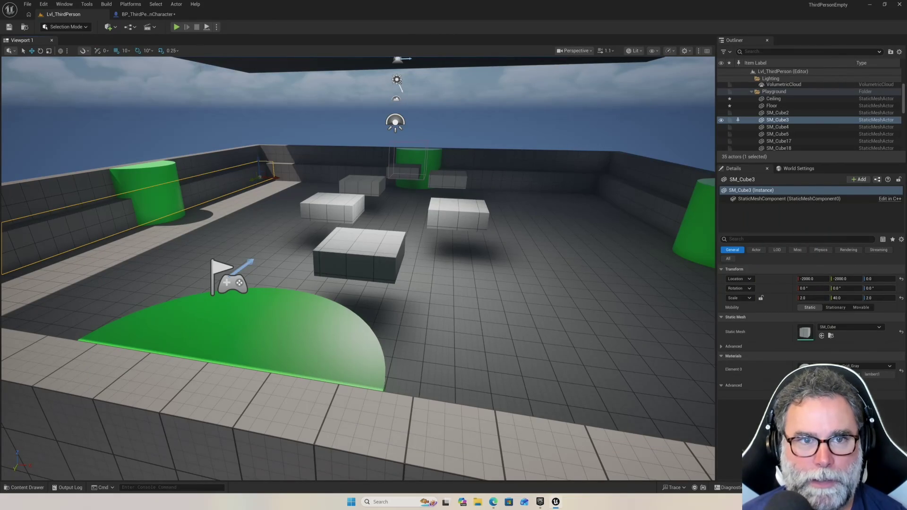
# Play the level, running and jumping the character across the floating platforms and green cylinder, then stop
pyautogui.click(176, 29)
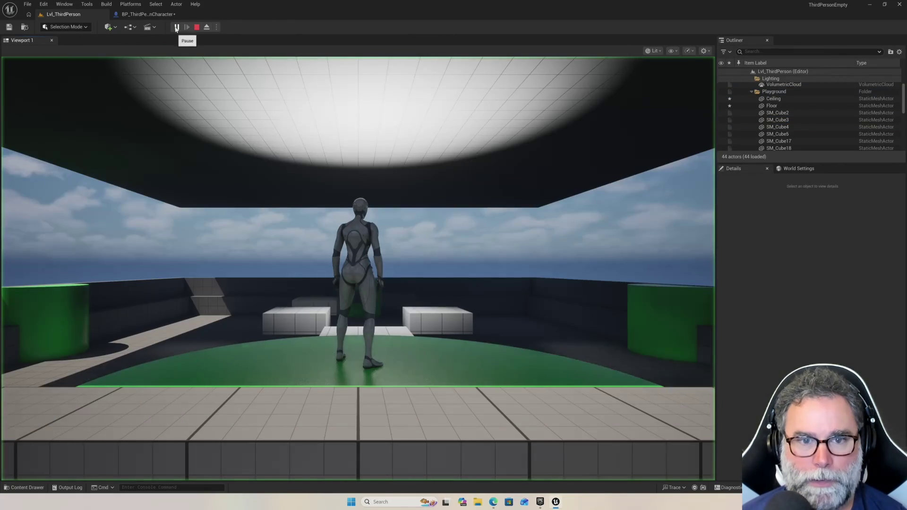
pyautogui.click(277, 181)
pyautogui.press('w')
pyautogui.press('space')
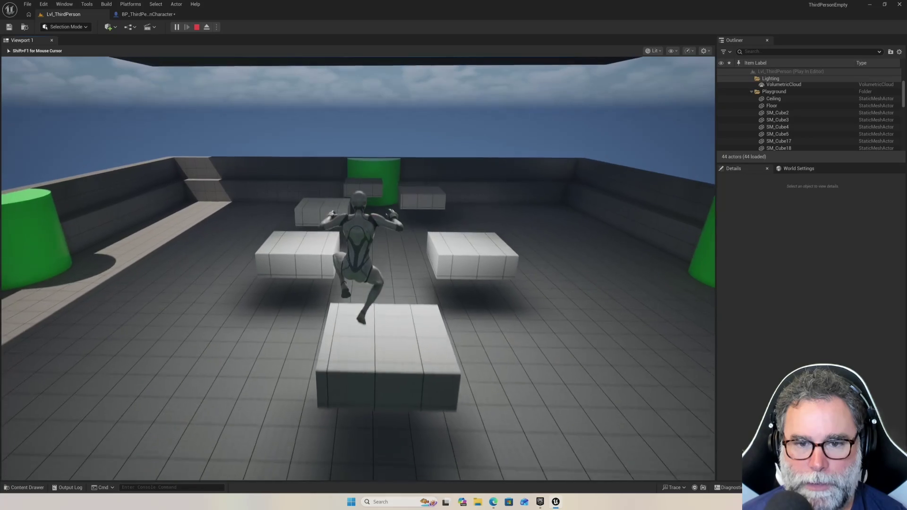
pyautogui.press('space')
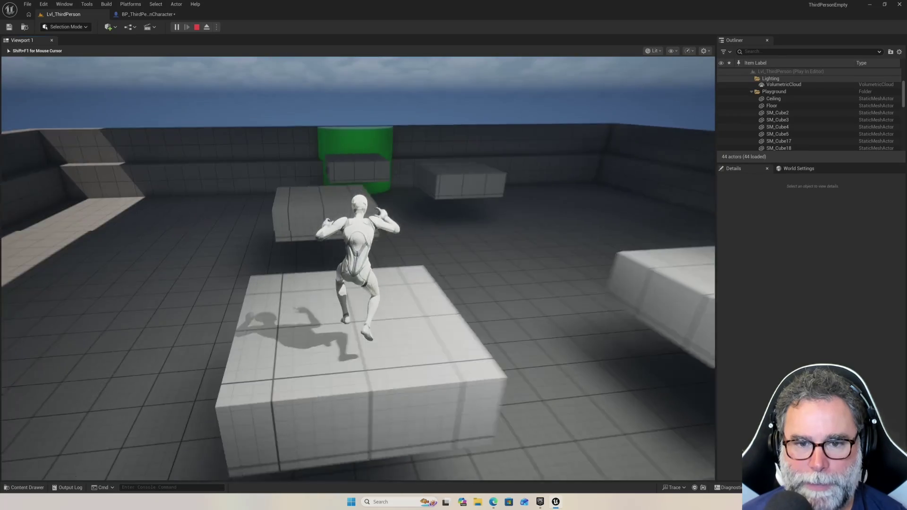
pyautogui.press('space')
pyautogui.press('space')
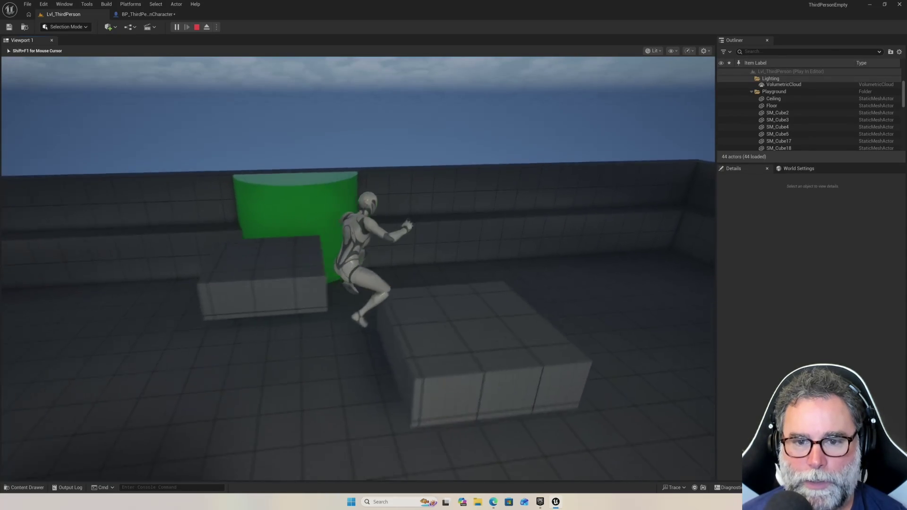
pyautogui.press('space')
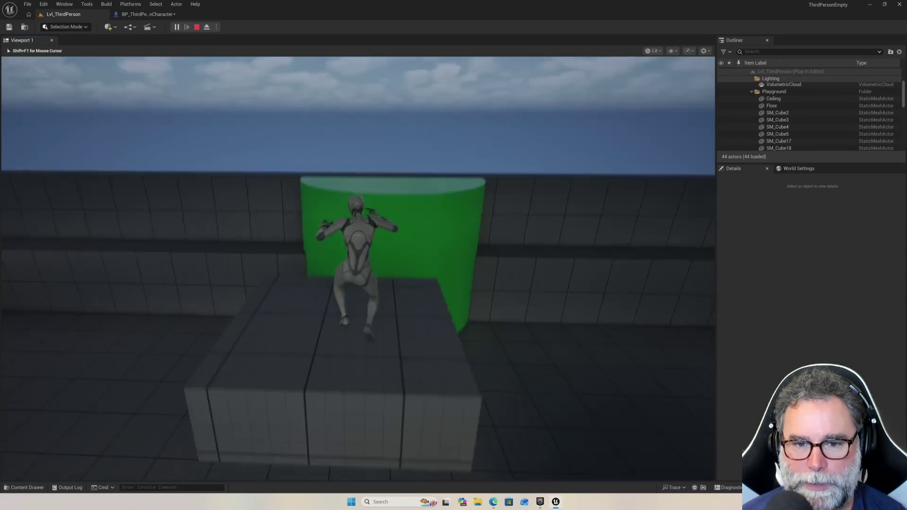
pyautogui.press('space')
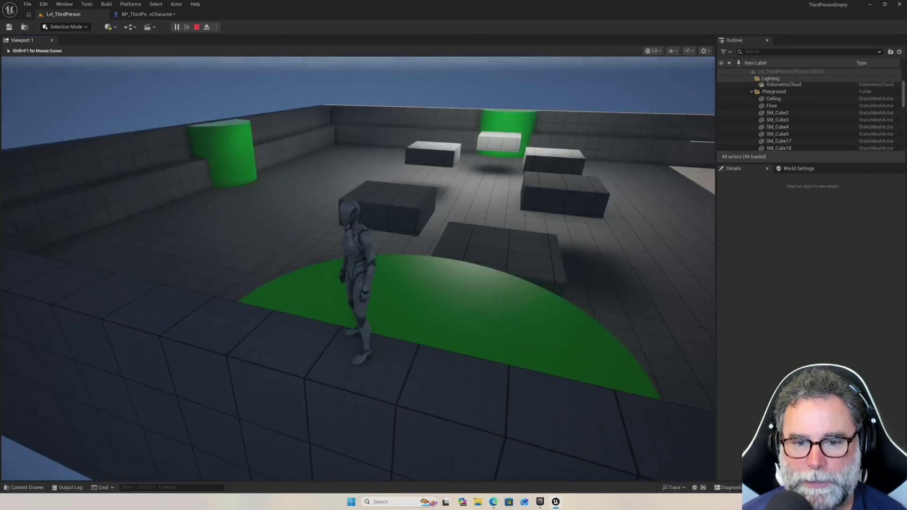
pyautogui.press('space')
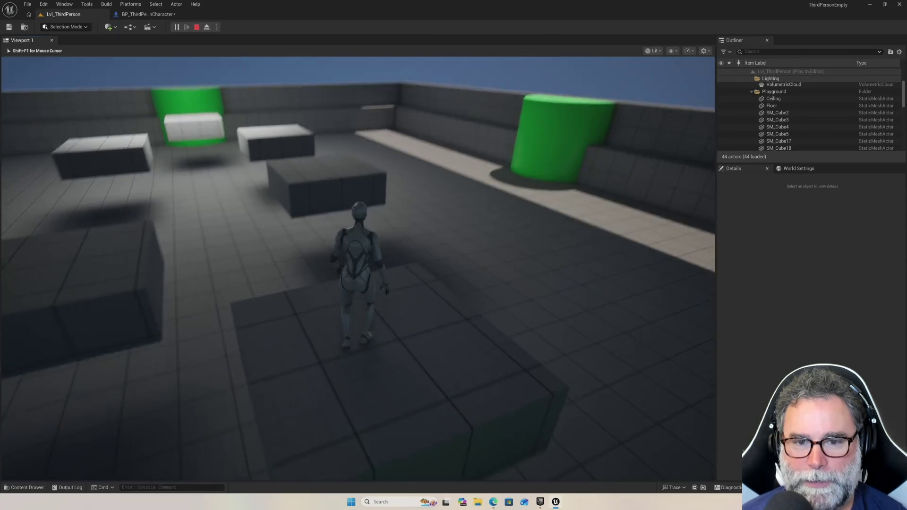
pyautogui.press('space')
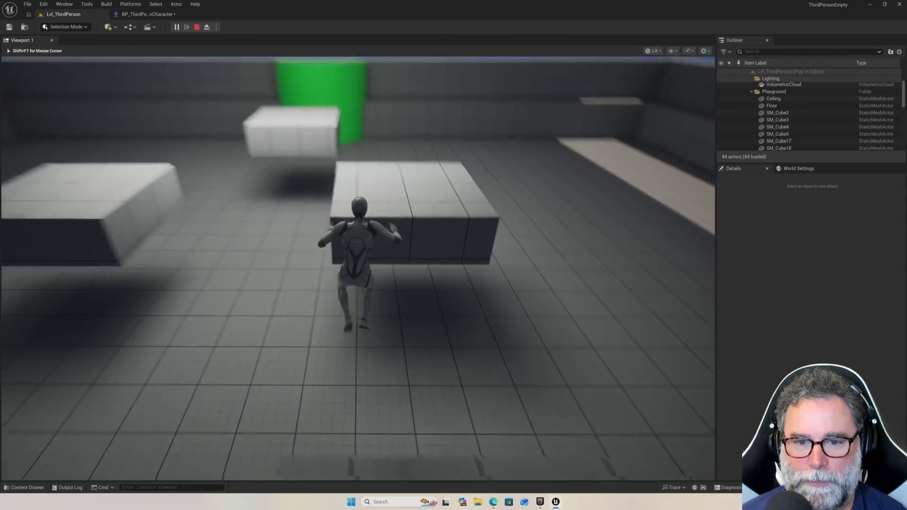
pyautogui.press('space')
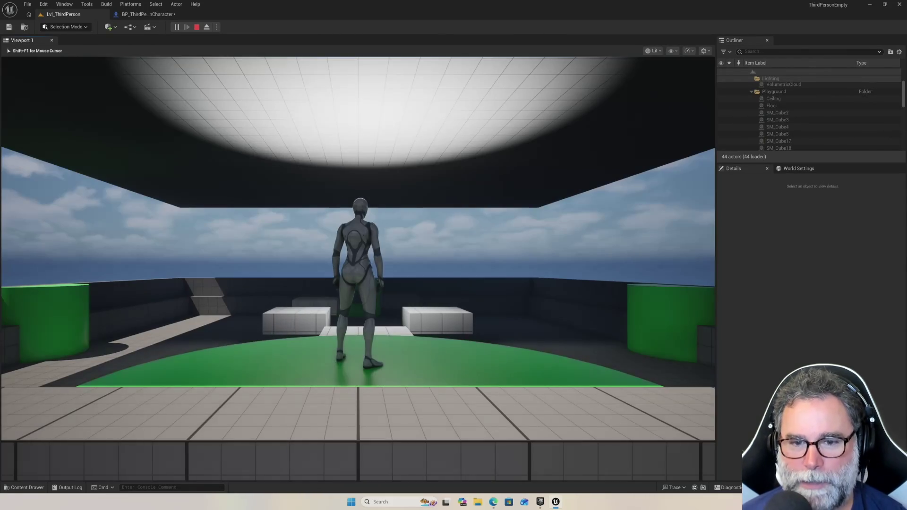
pyautogui.press('Escape')
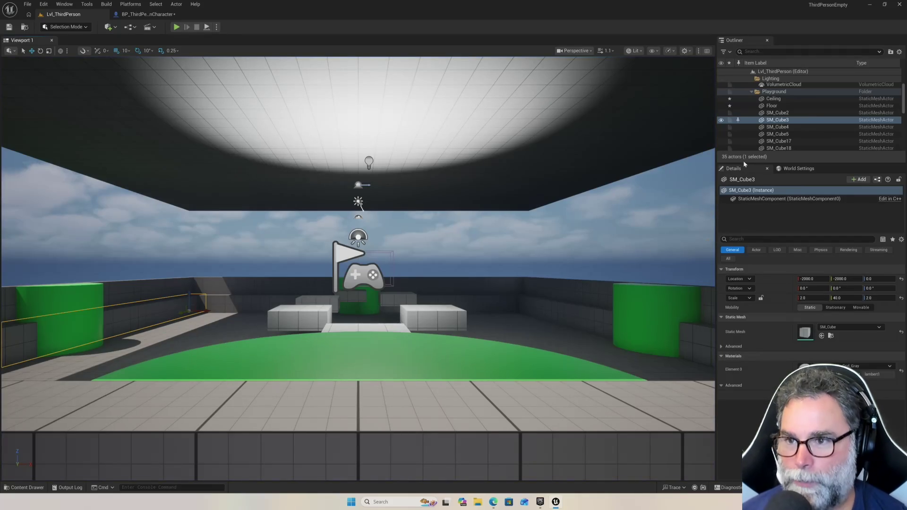
pyautogui.scroll(-5, 780, 128)
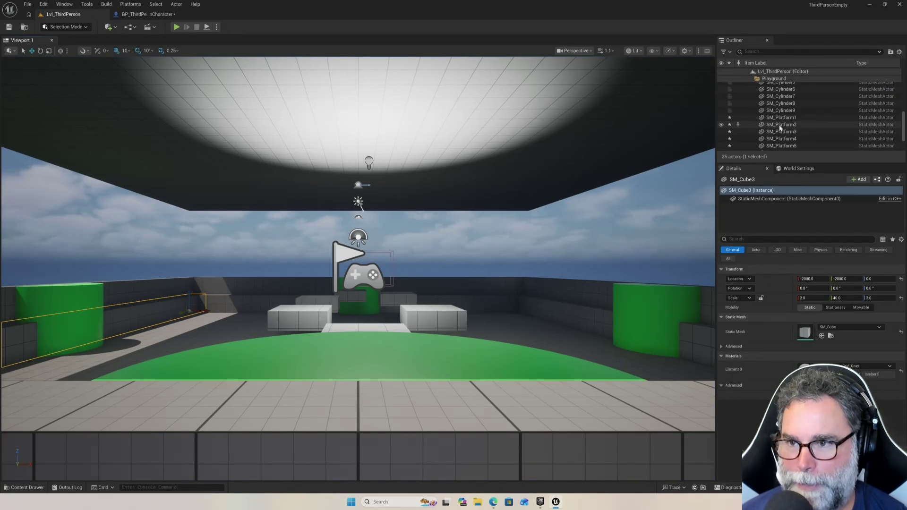
pyautogui.scroll(-1, 781, 128)
pyautogui.click(781, 107)
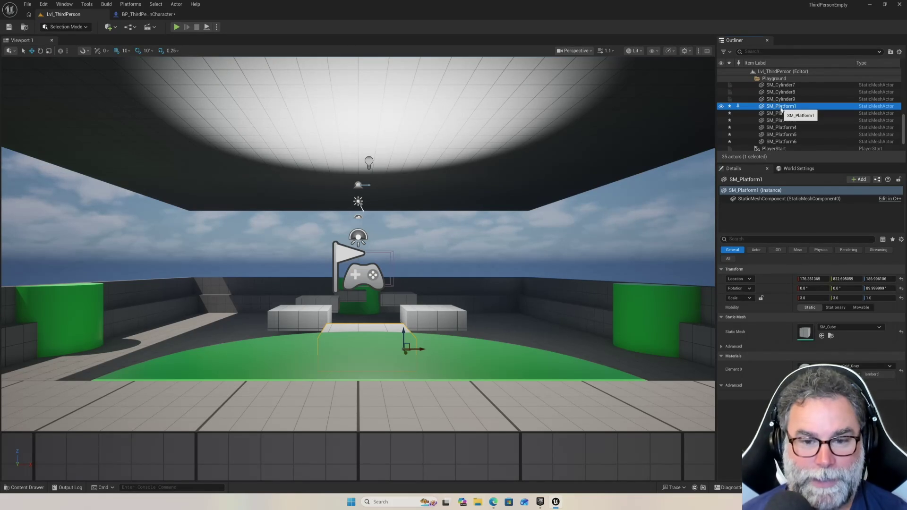
pyautogui.moveTo(601, 199); pyautogui.dragTo(513, 214)
pyautogui.click(527, 223)
pyautogui.scroll(-5, 551, 183)
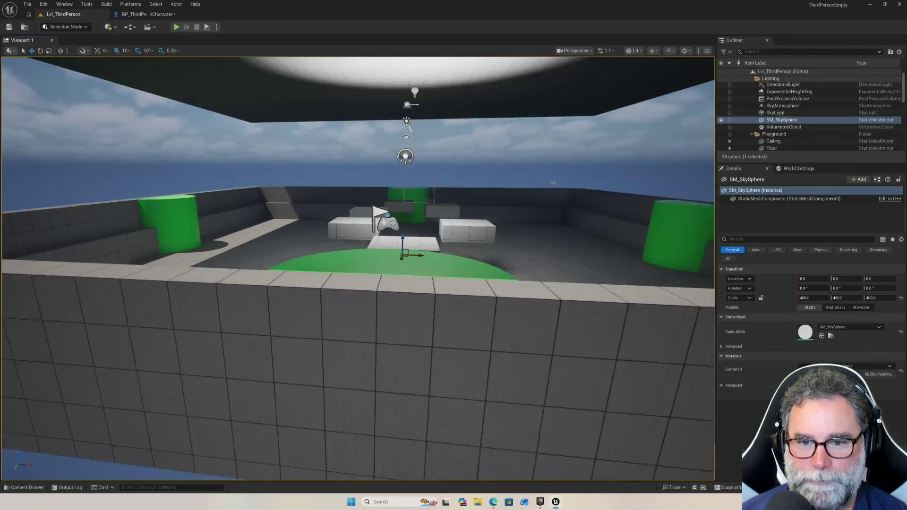
pyautogui.scroll(2, 533, 185)
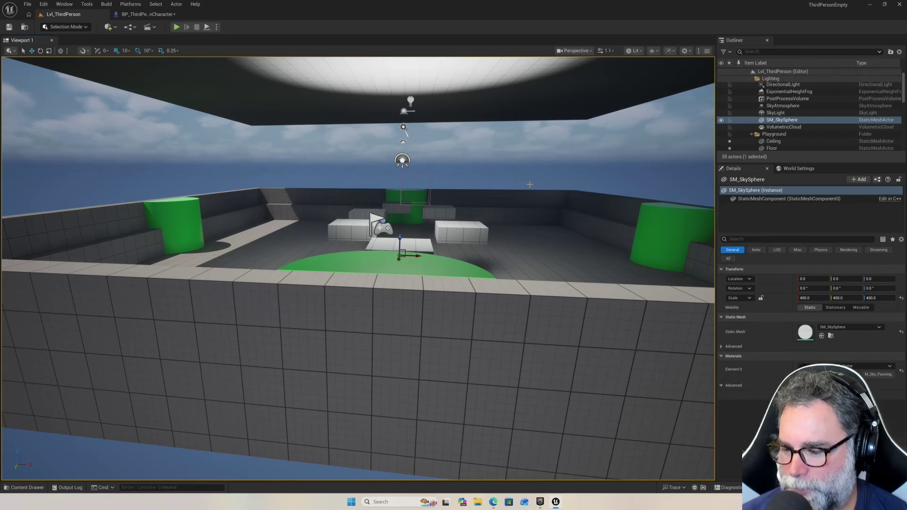
pyautogui.scroll(-4, 524, 187)
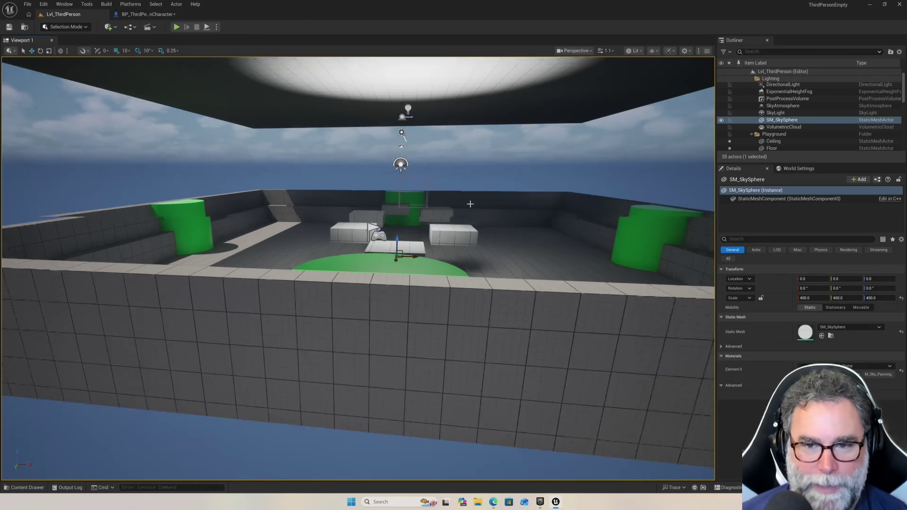
pyautogui.scroll(10, 461, 207)
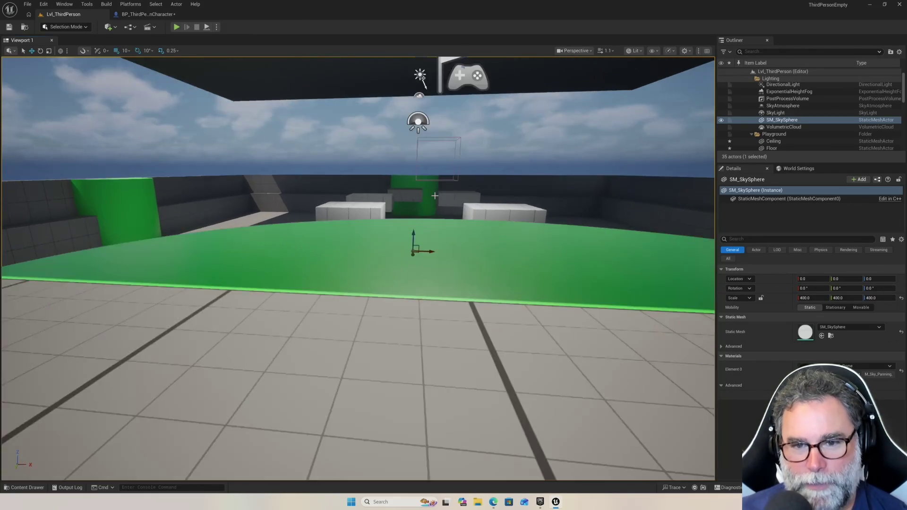
pyautogui.scroll(-8, 432, 197)
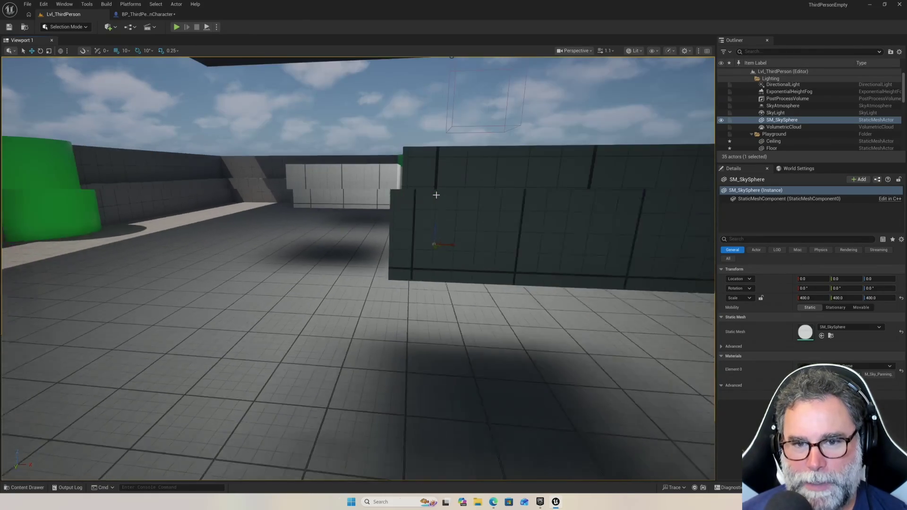
pyautogui.scroll(-3, 439, 196)
pyautogui.scroll(6, 441, 197)
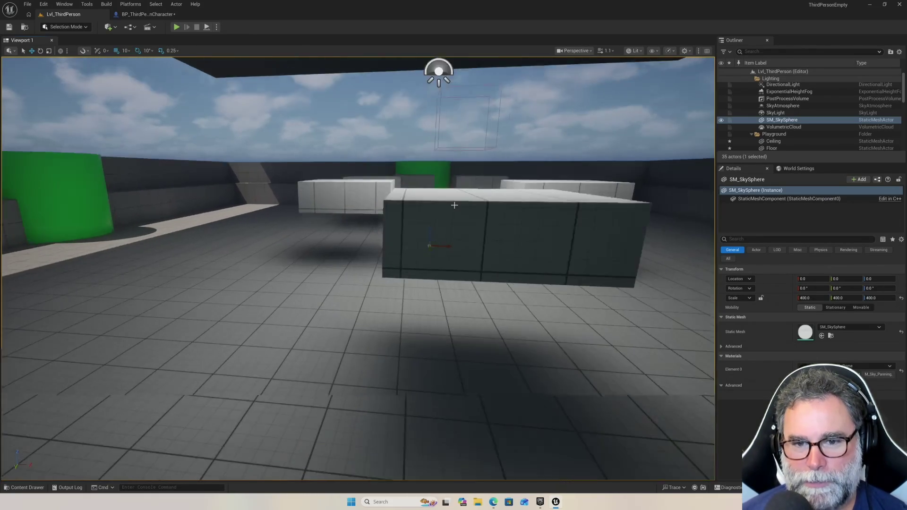
pyautogui.scroll(-4, 445, 198)
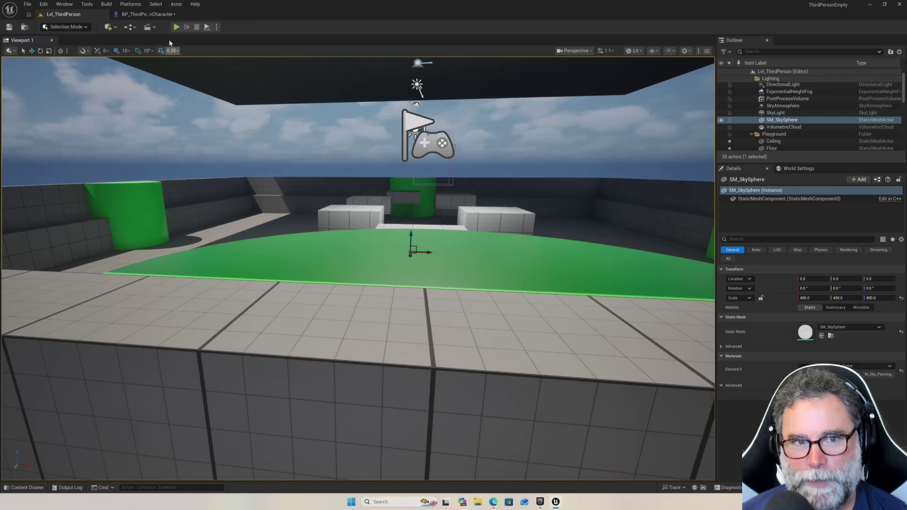
# Compile BP_ThirdPersonCharacter, review its lava-death nodes, recompile, and go back to Lvl_ThirdPerson
pyautogui.click(145, 14)
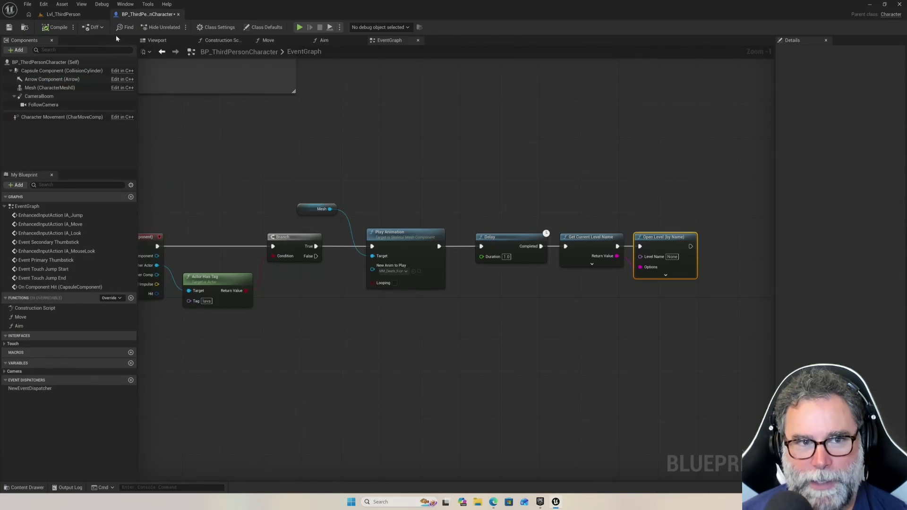
pyautogui.click(58, 27)
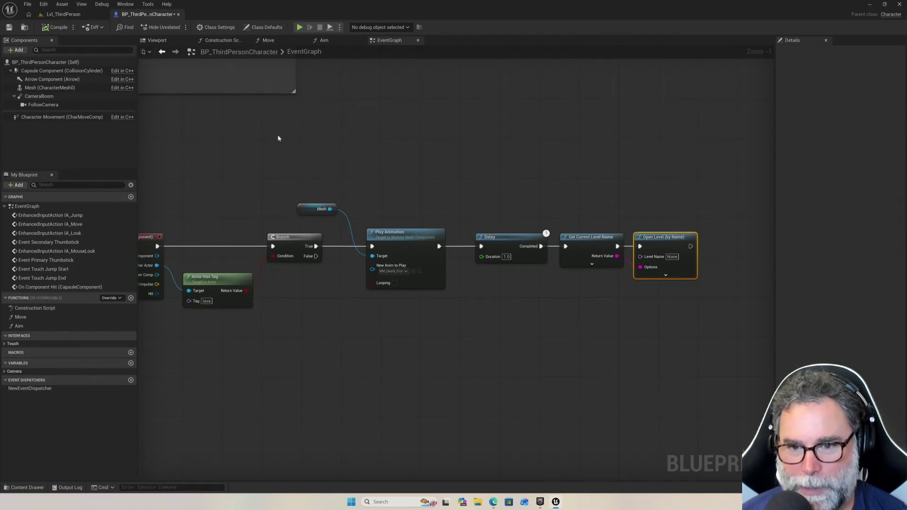
pyautogui.scroll(-1, 254, 176)
pyautogui.scroll(2, 249, 178)
pyautogui.moveTo(249, 178)
pyautogui.mouseDown()
pyautogui.moveTo(290, 172)
pyautogui.moveTo(392, 195)
pyautogui.moveTo(348, 197)
pyautogui.mouseUp()
pyautogui.scroll(-3, 365, 189)
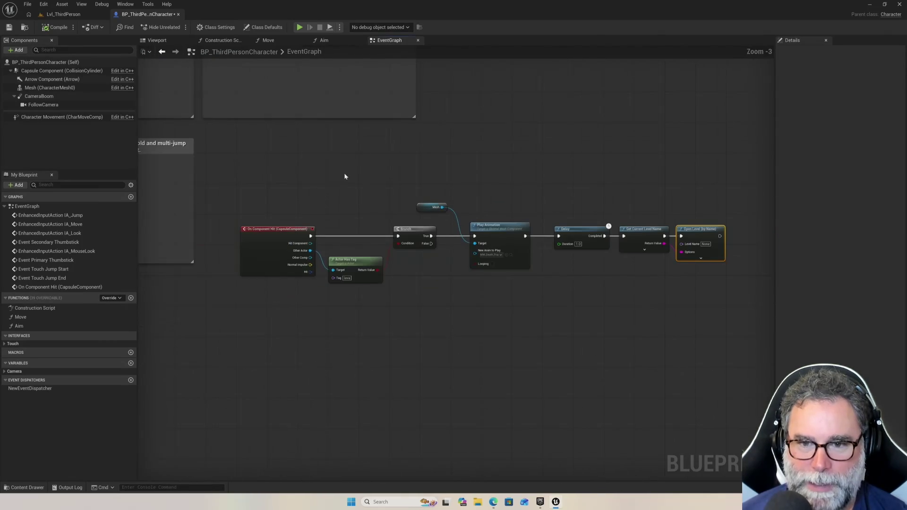
pyautogui.scroll(2, 357, 199)
pyautogui.scroll(-2, 339, 203)
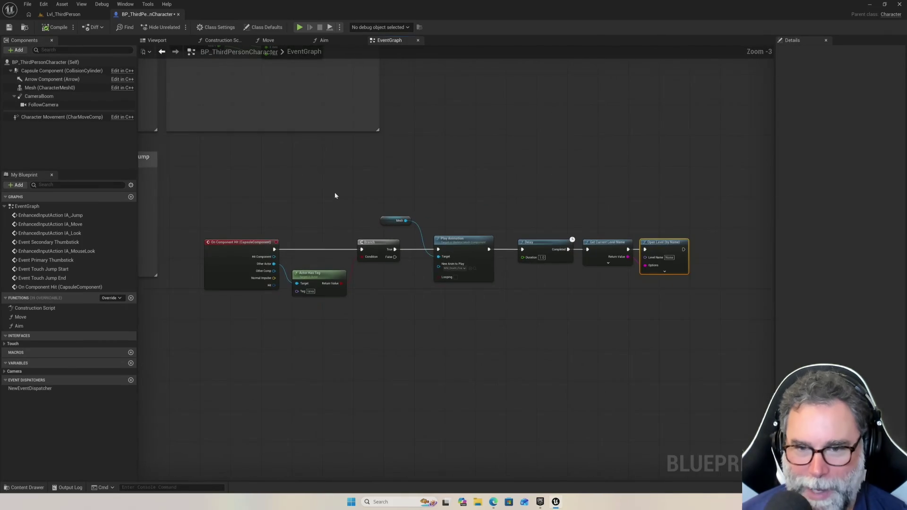
pyautogui.scroll(3, 362, 258)
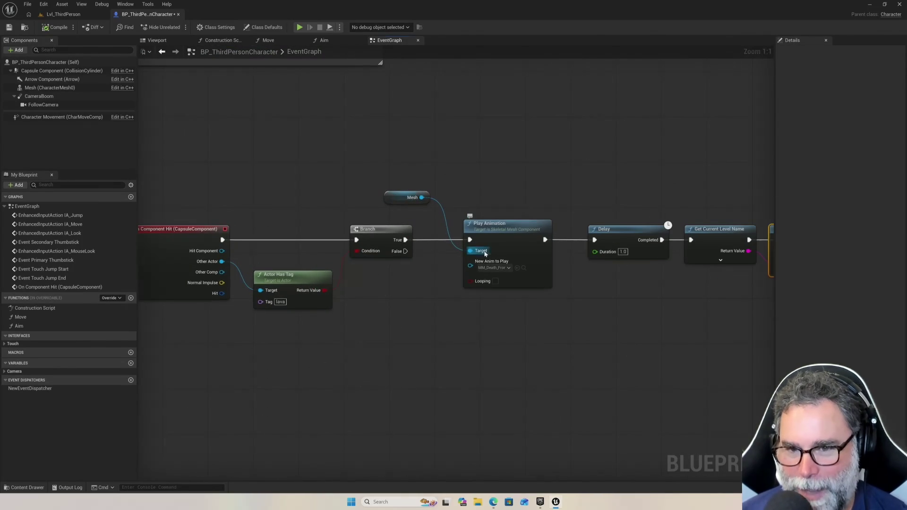
pyautogui.scroll(-3, 602, 286)
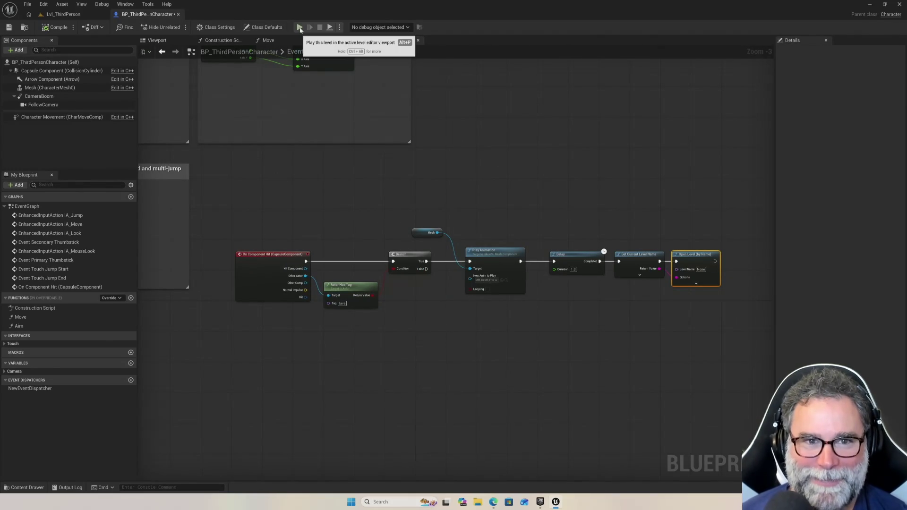
pyautogui.click(68, 29)
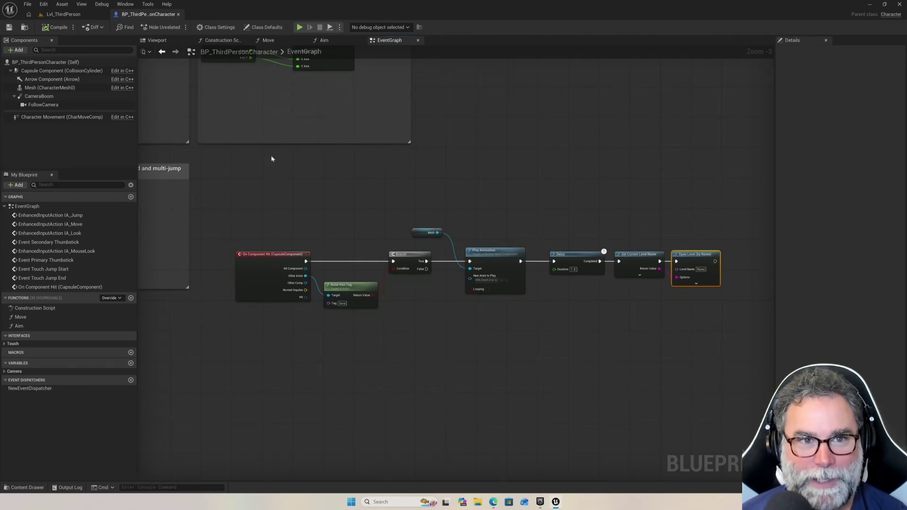
pyautogui.click(76, 19)
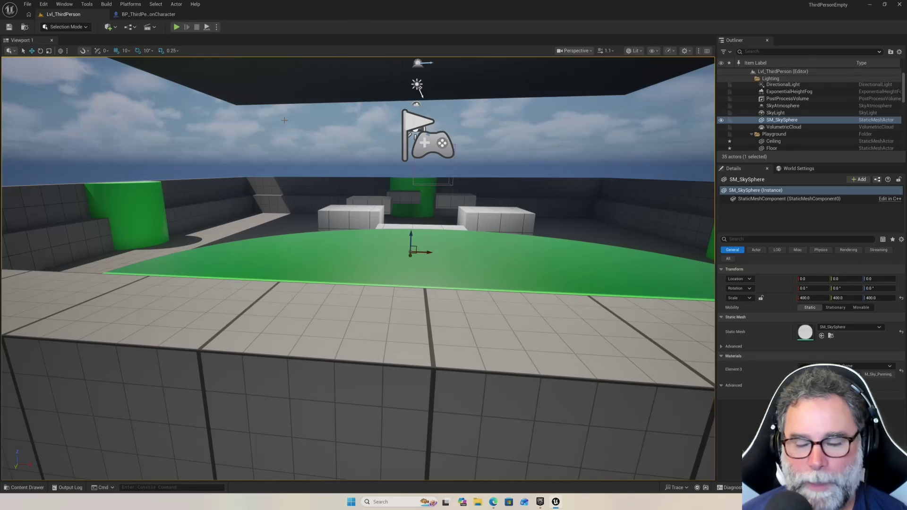
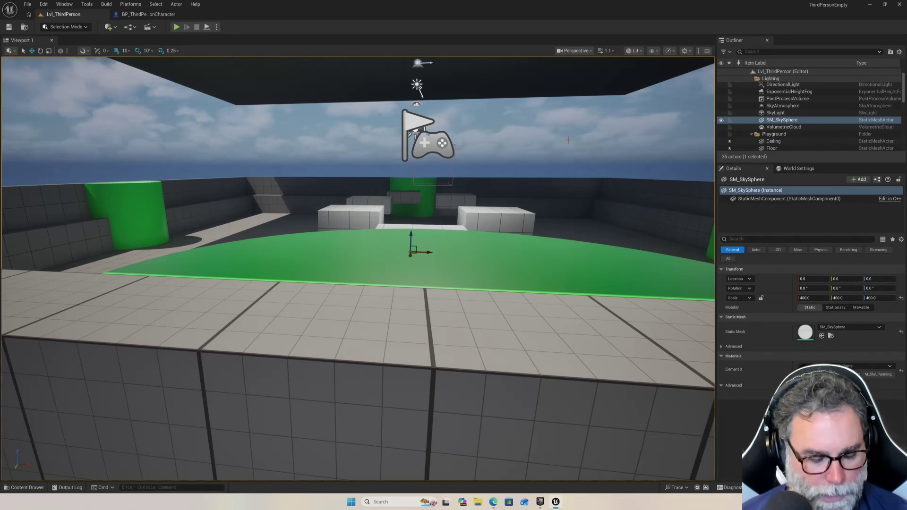
# Dolly the viewport back over the walled level, then start a Play-in-Editor session
pyautogui.scroll(-5, 523, 168)
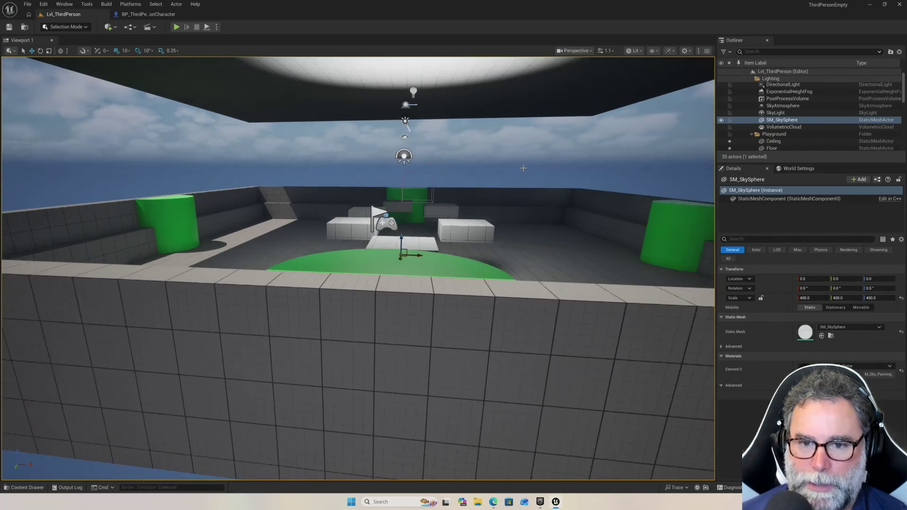
pyautogui.scroll(-3, 523, 168)
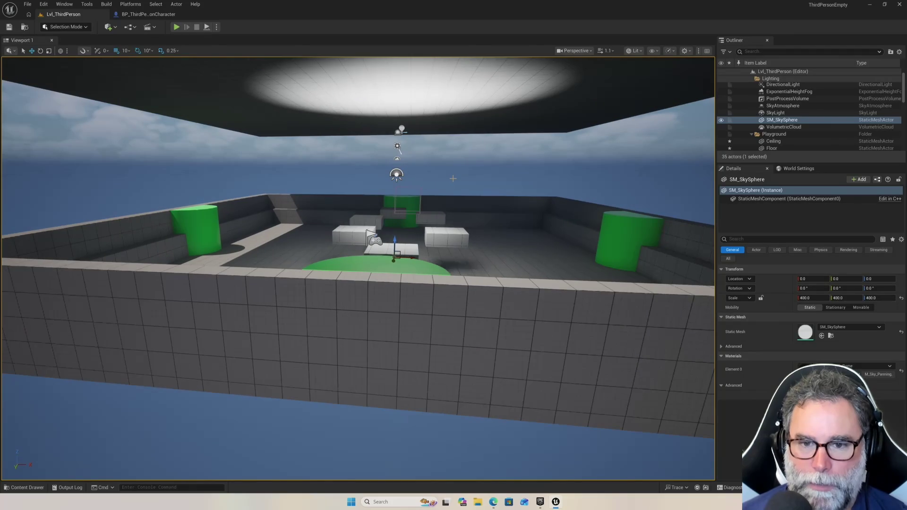
pyautogui.click(174, 27)
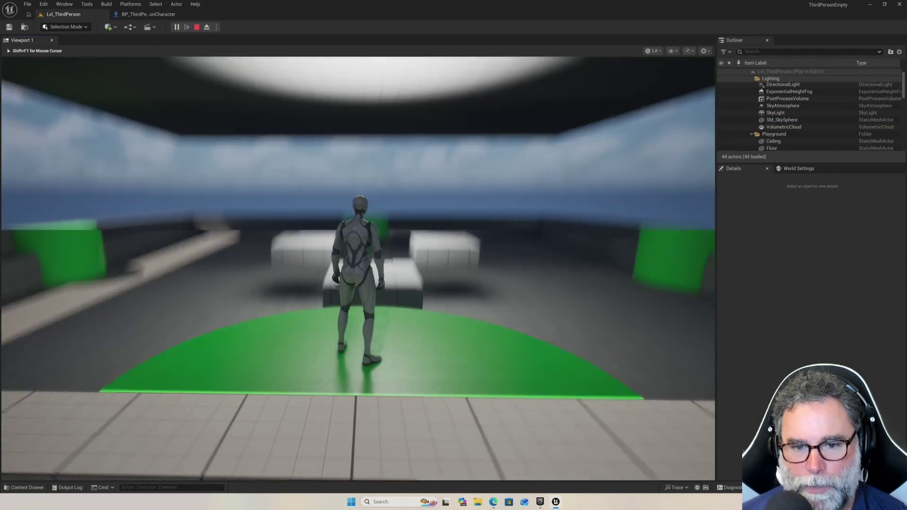
# Run and jump the character onto the white blocks, along the wall and over the green cylinder
pyautogui.press('w')
pyautogui.press('space')
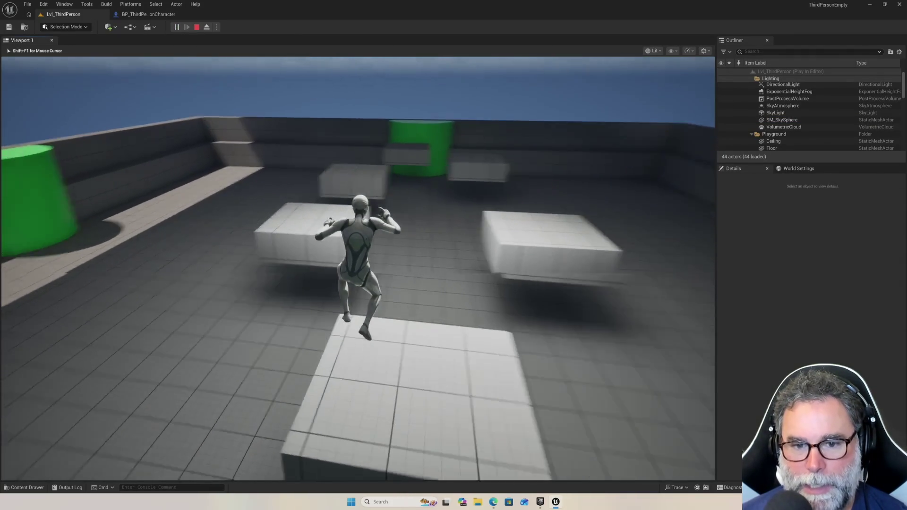
pyautogui.press('space')
pyautogui.press('space')
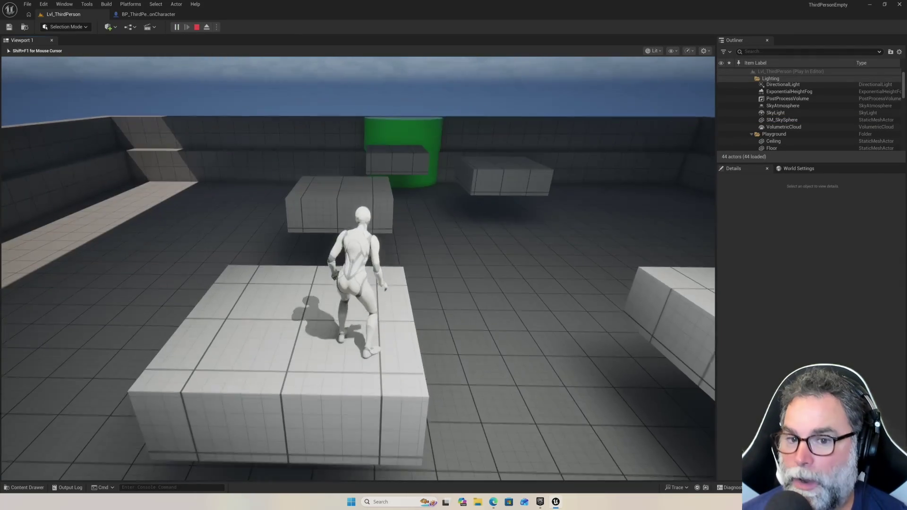
pyautogui.press('w')
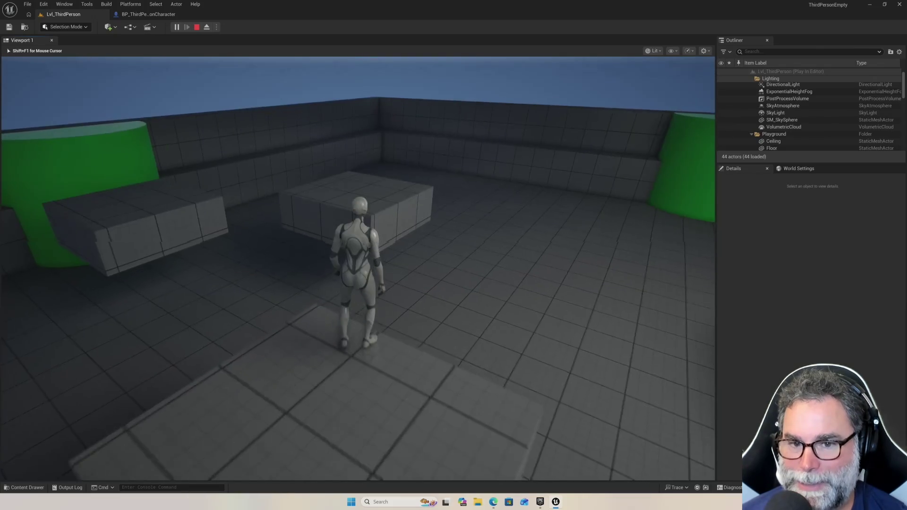
pyautogui.press('w')
pyautogui.press('space')
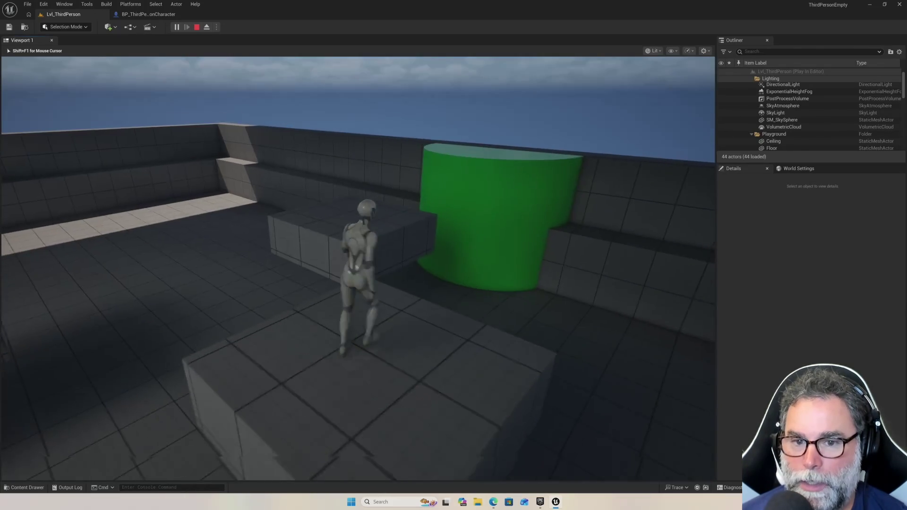
pyautogui.press('w')
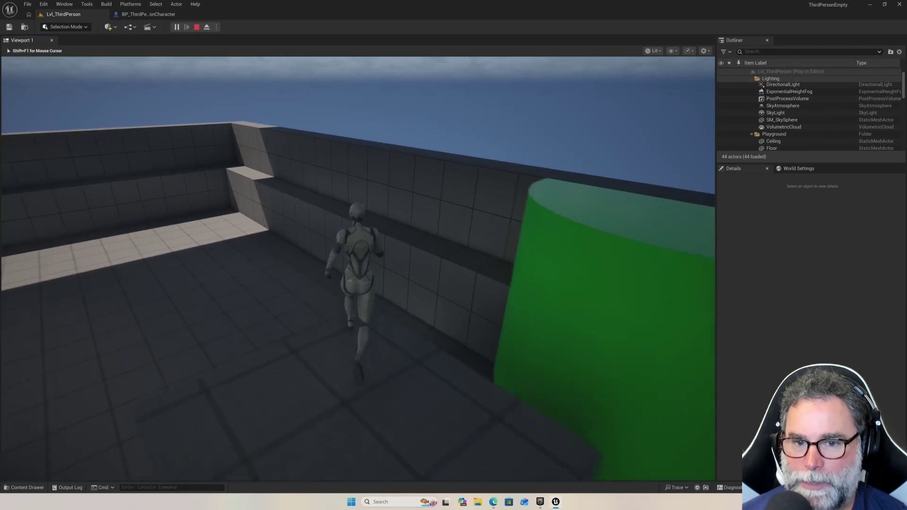
pyautogui.press('w')
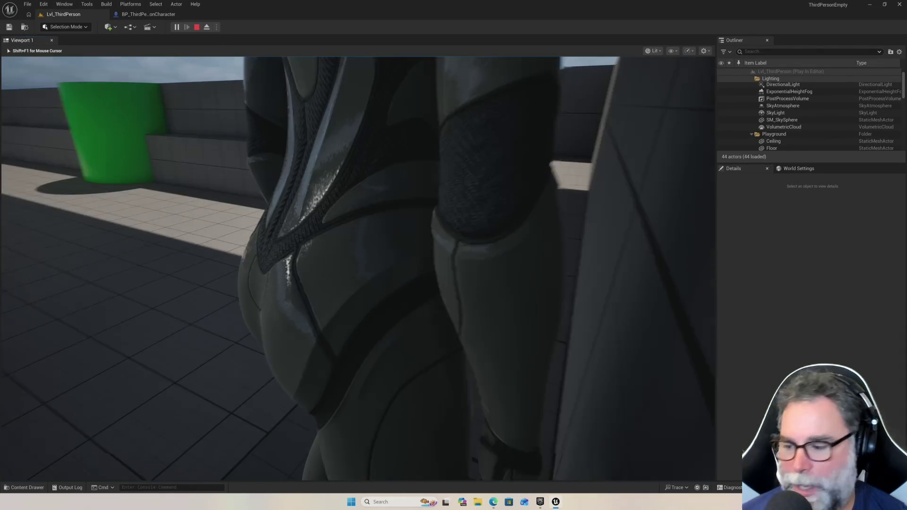
pyautogui.press('w')
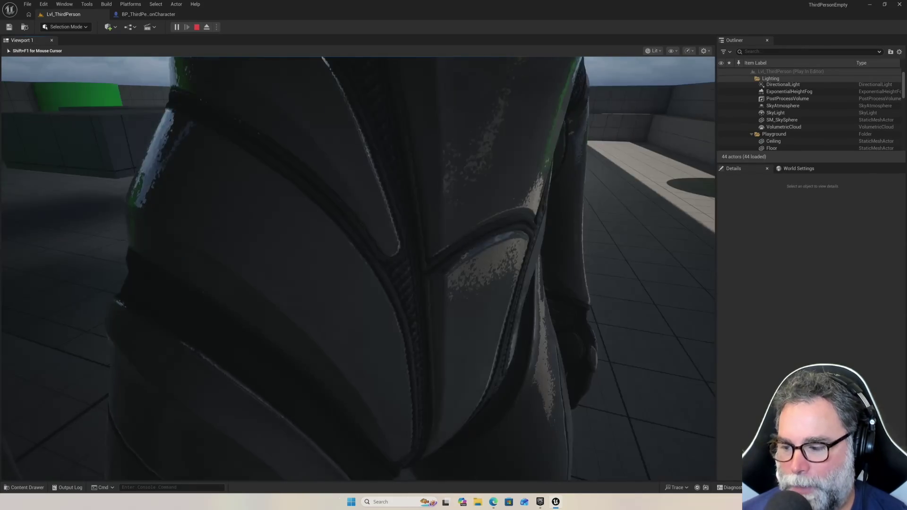
pyautogui.press('w')
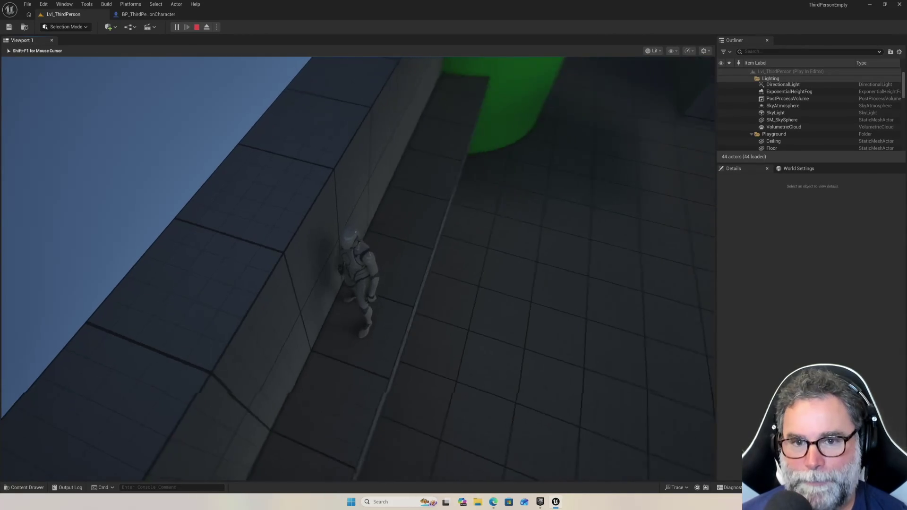
pyautogui.press('w')
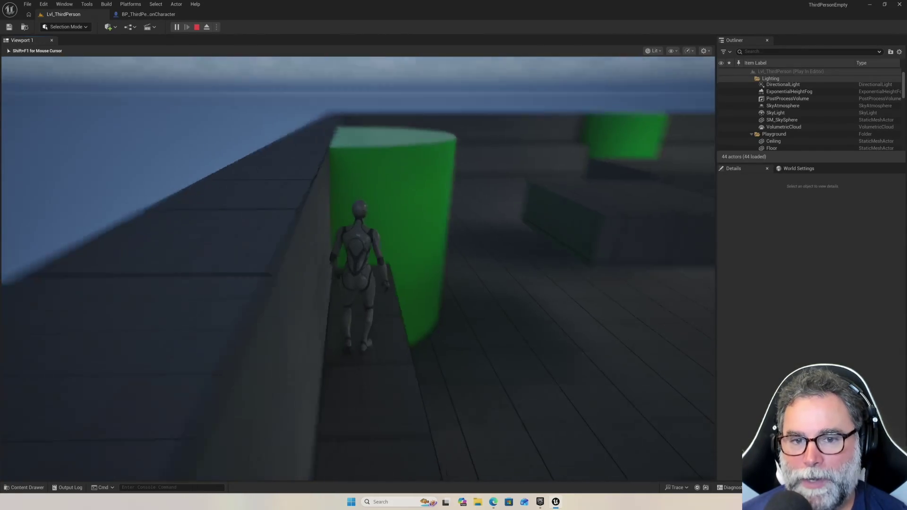
pyautogui.press('w')
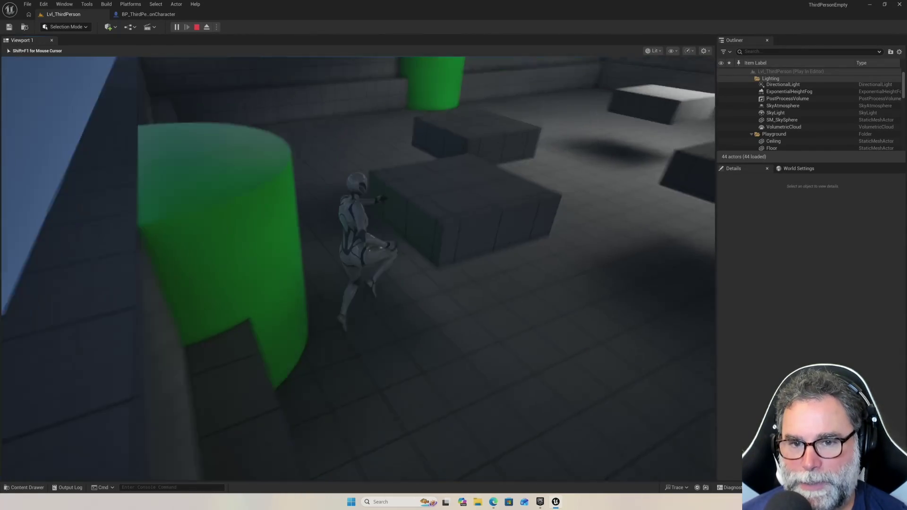
pyautogui.press('w')
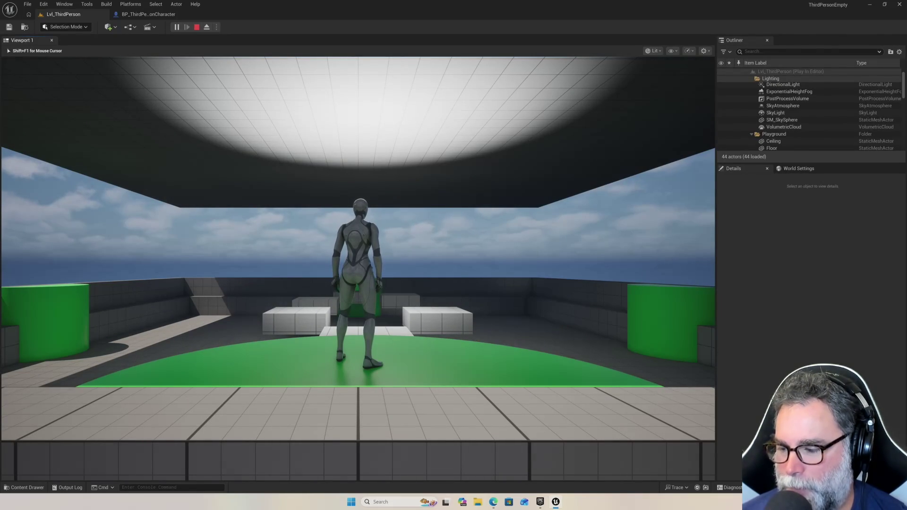
# Run across the green floor, jumping back onto the blocks and a green pillar
pyautogui.press('w')
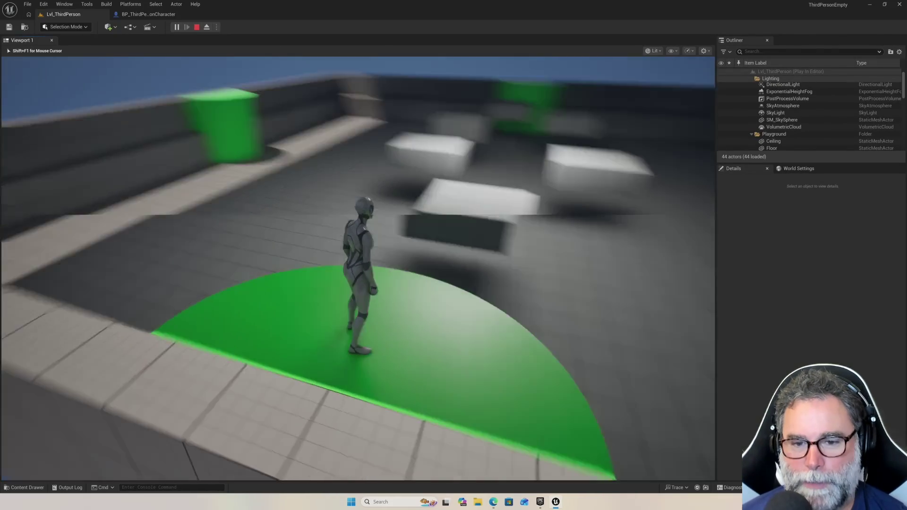
pyautogui.press('space')
pyautogui.press('w')
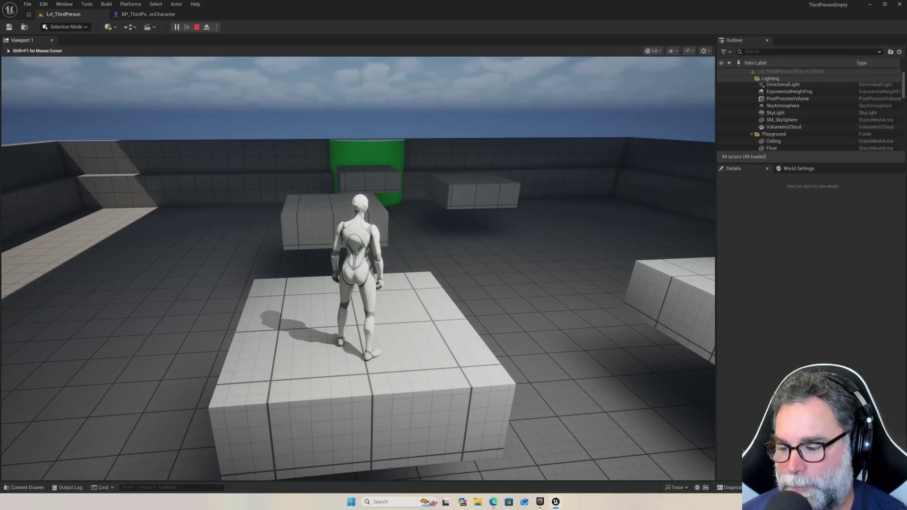
pyautogui.press('w')
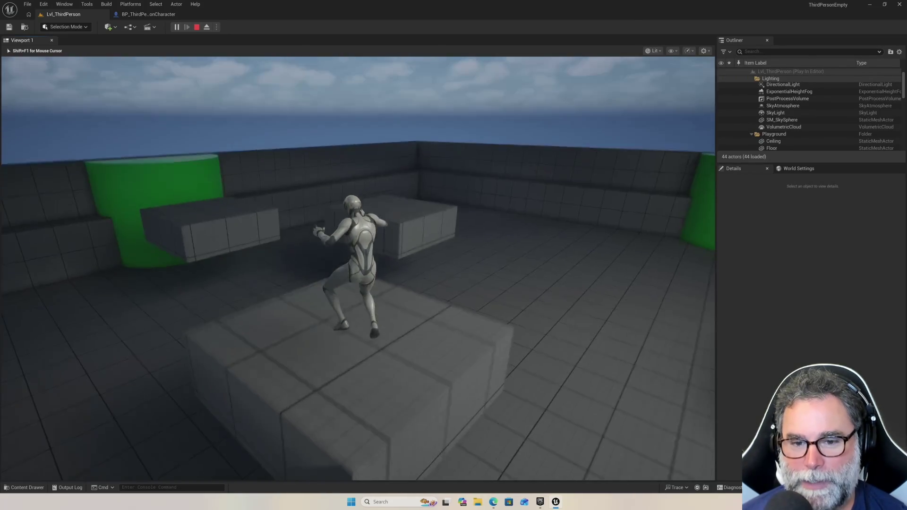
pyautogui.press('w')
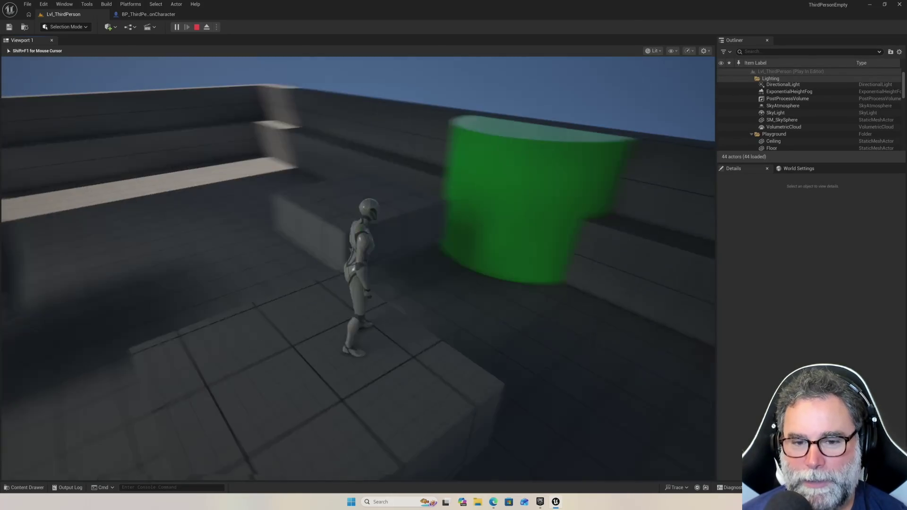
pyautogui.press('space')
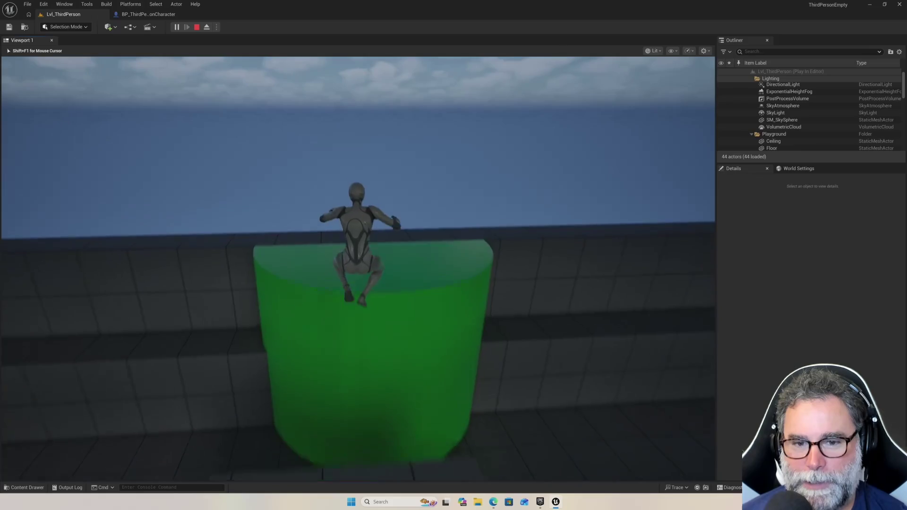
pyautogui.press('w')
pyautogui.press('space')
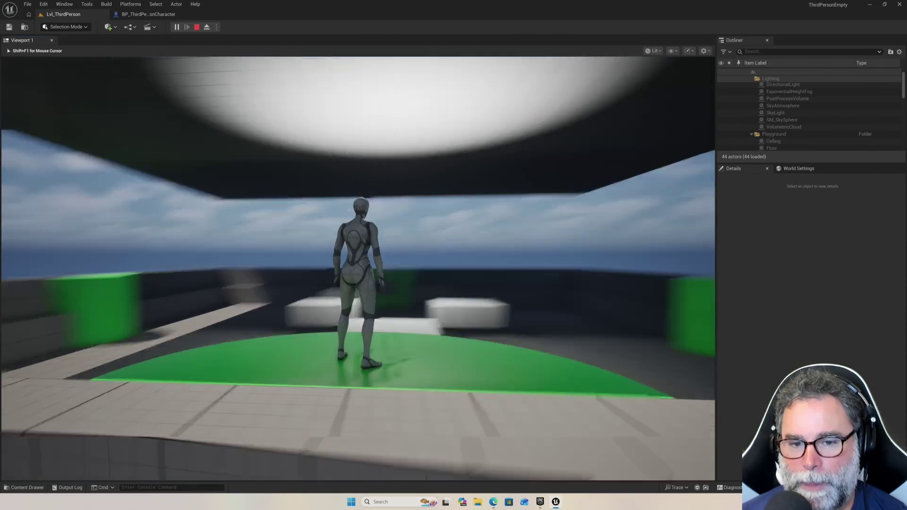
# Drop onto the green platform, jump toward the white blocks, then end the play session
pyautogui.press('w')
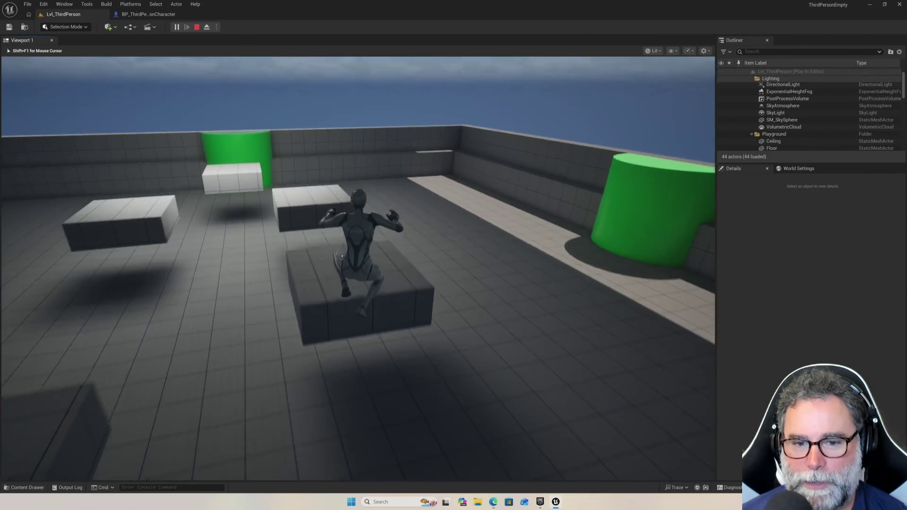
pyautogui.press('w')
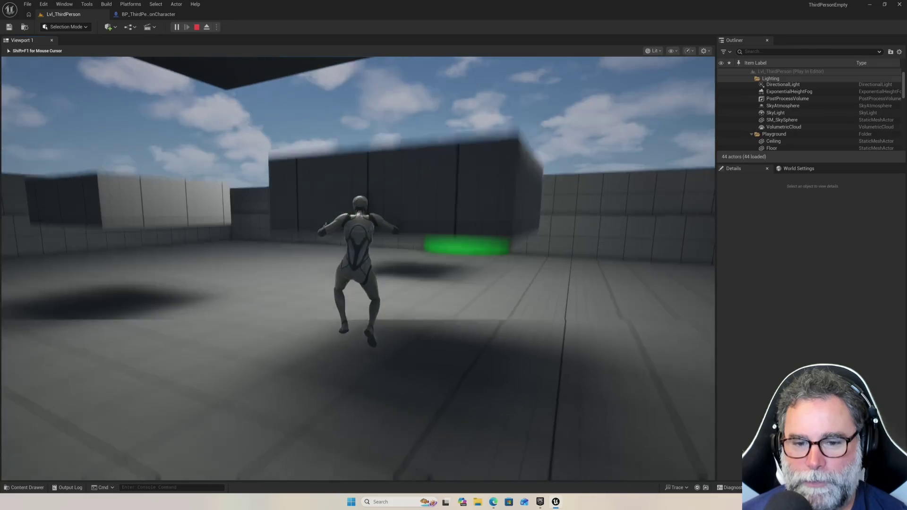
pyautogui.press('w')
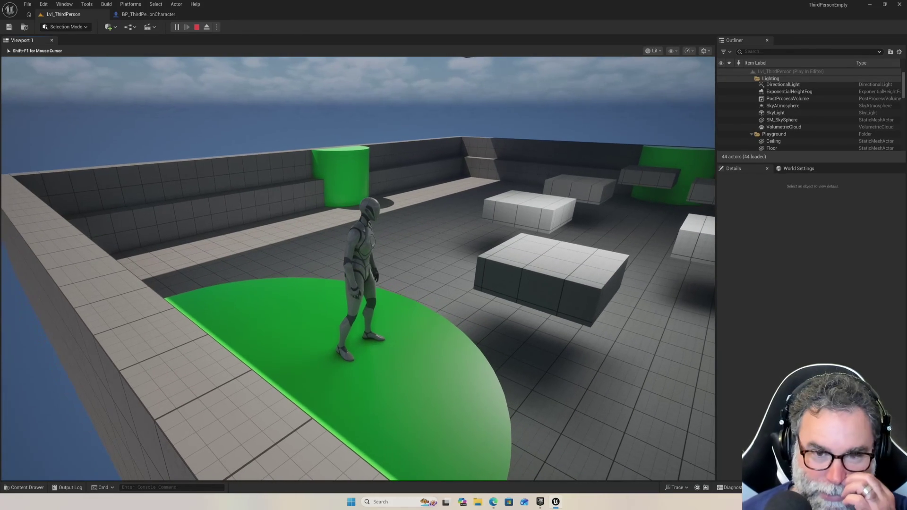
pyautogui.press('w')
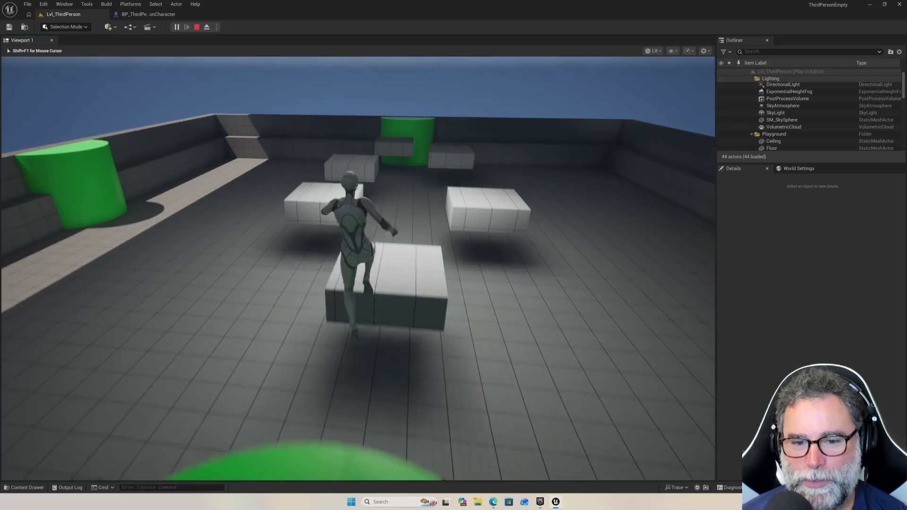
pyautogui.press('space')
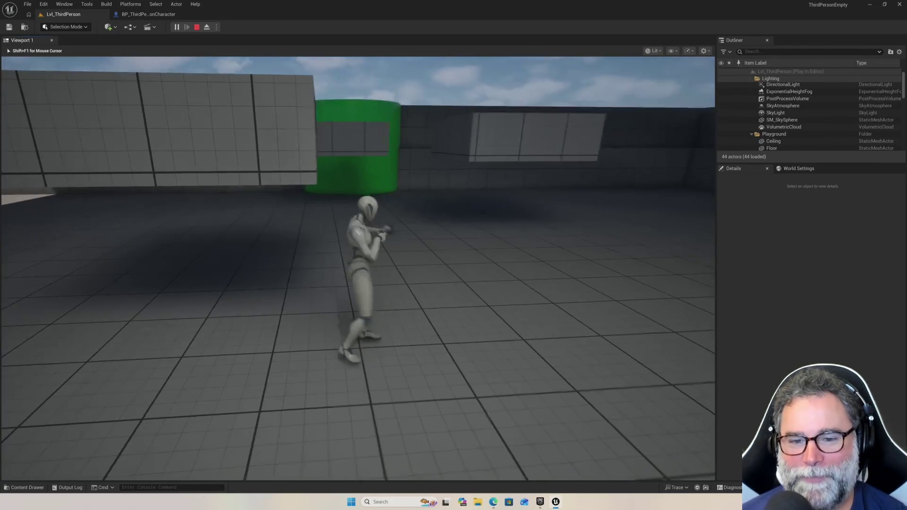
pyautogui.press('Escape')
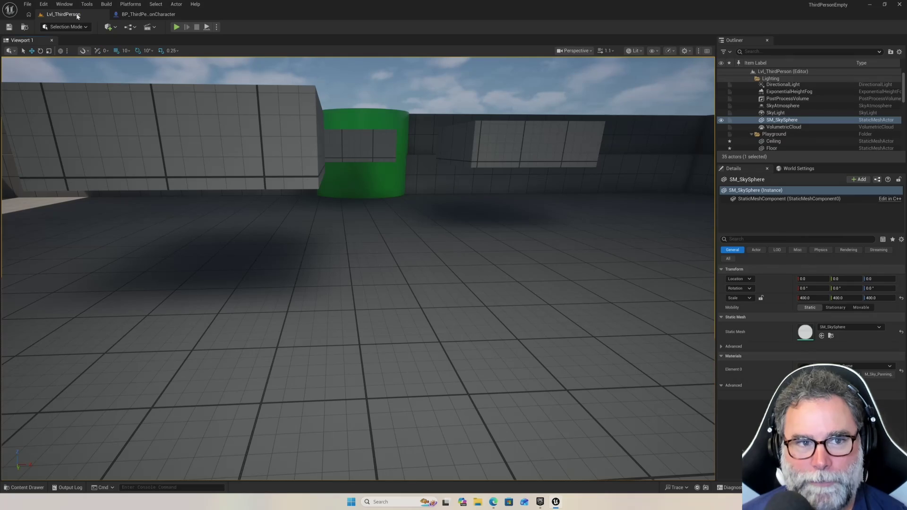
pyautogui.click(146, 14)
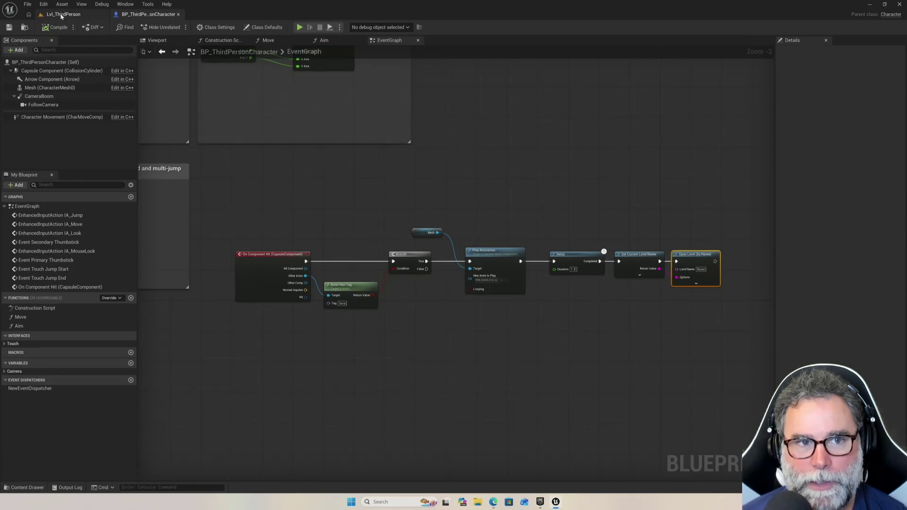
pyautogui.click(62, 14)
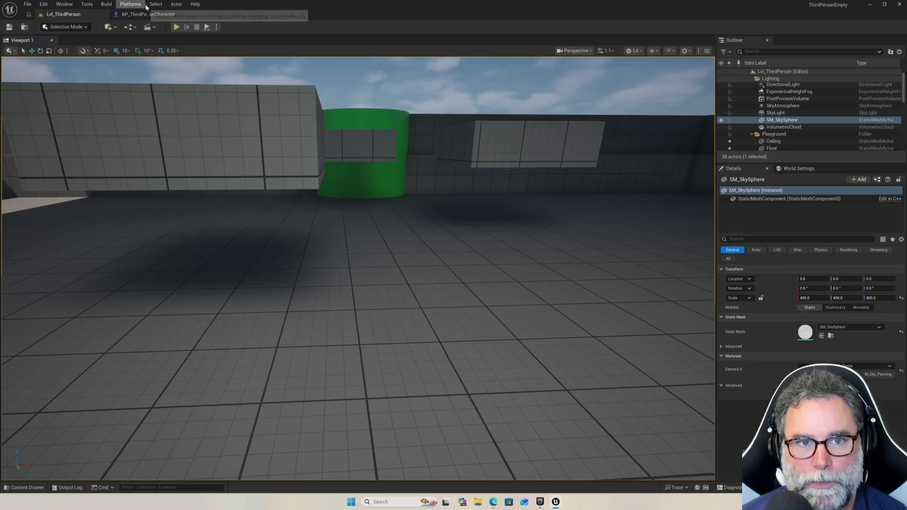
pyautogui.click(71, 5)
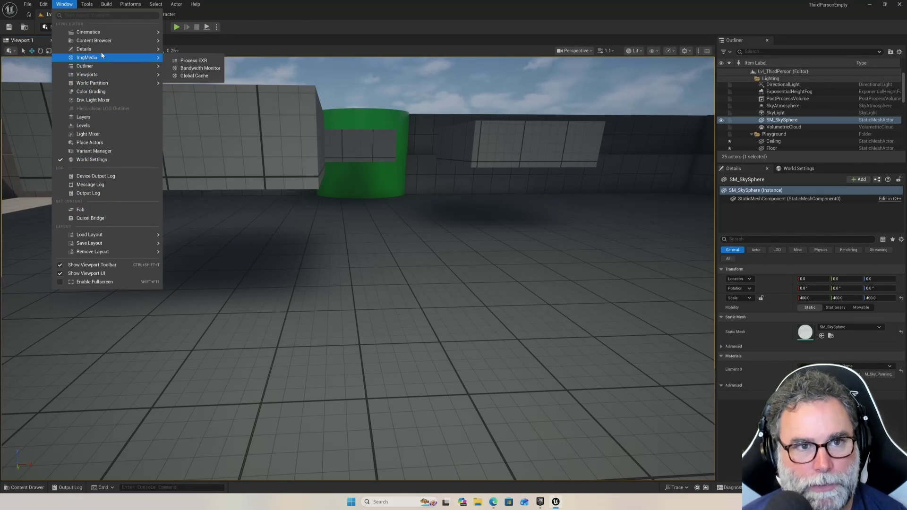
pyautogui.moveTo(100, 42)
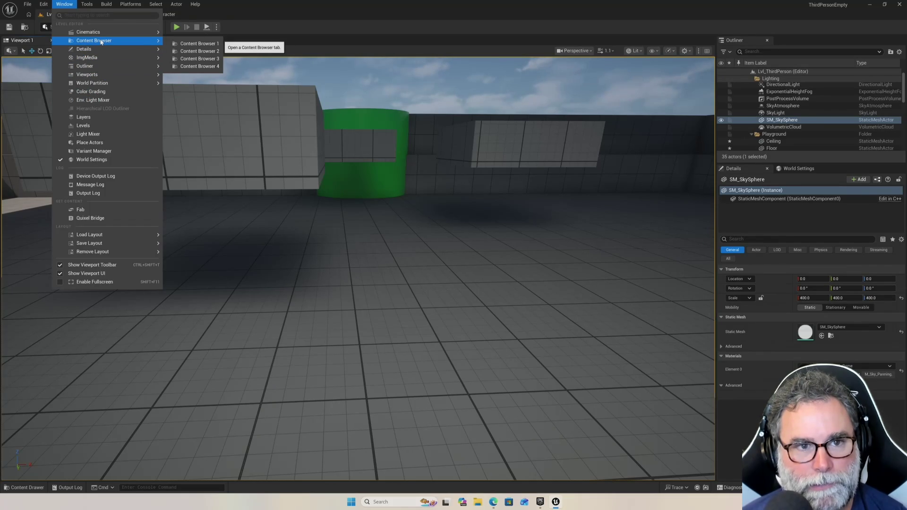
pyautogui.click(261, 26)
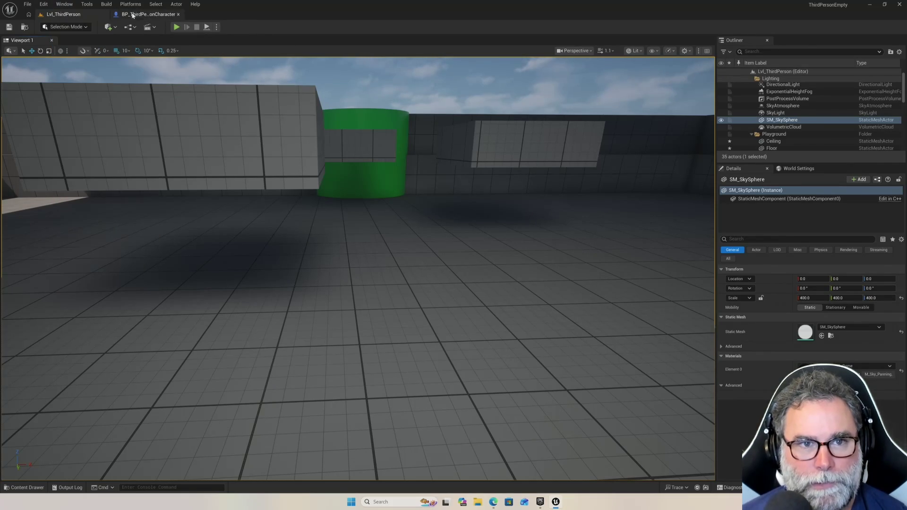
pyautogui.click(148, 14)
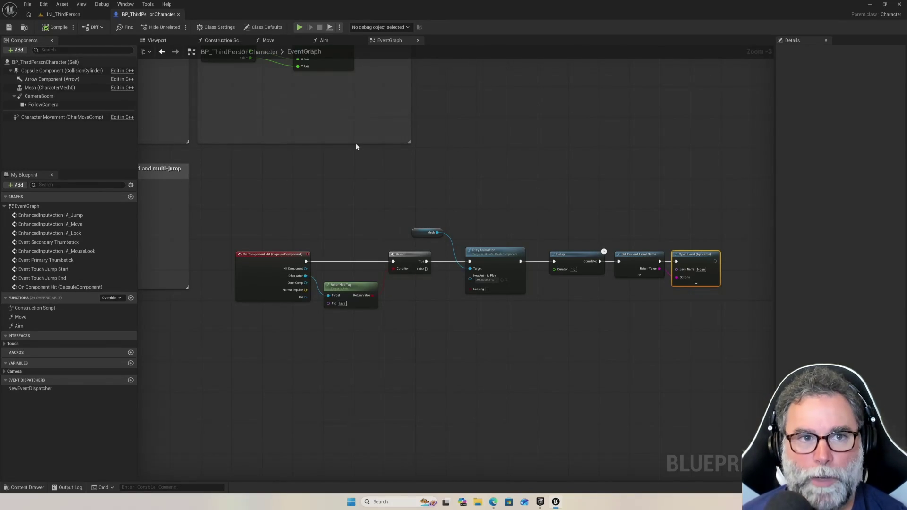
pyautogui.click(78, 18)
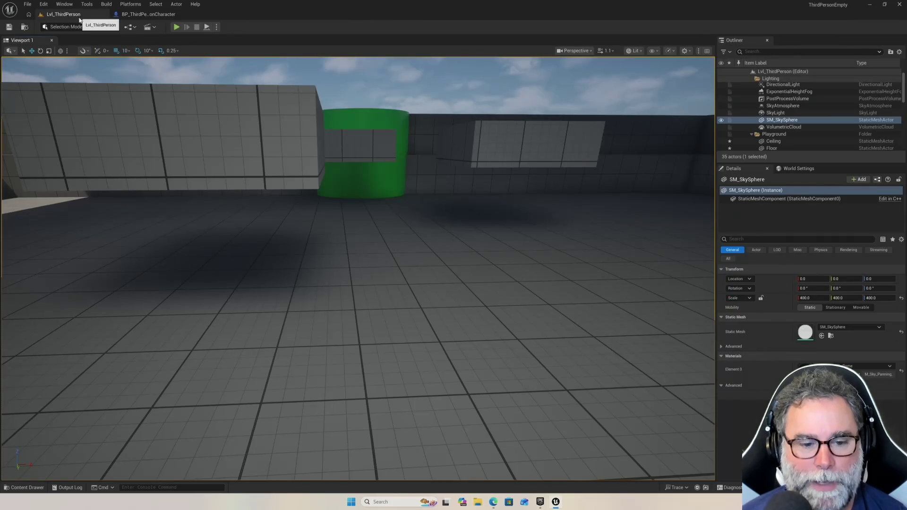
# Open the content drawer and search the ThirdPerson Blueprints folder for 'level'
pyautogui.click(19, 488)
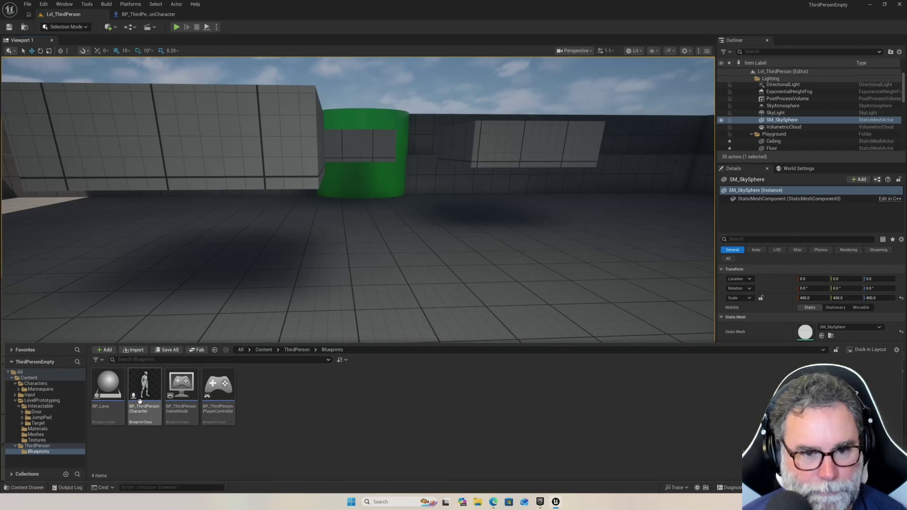
pyautogui.click(182, 392)
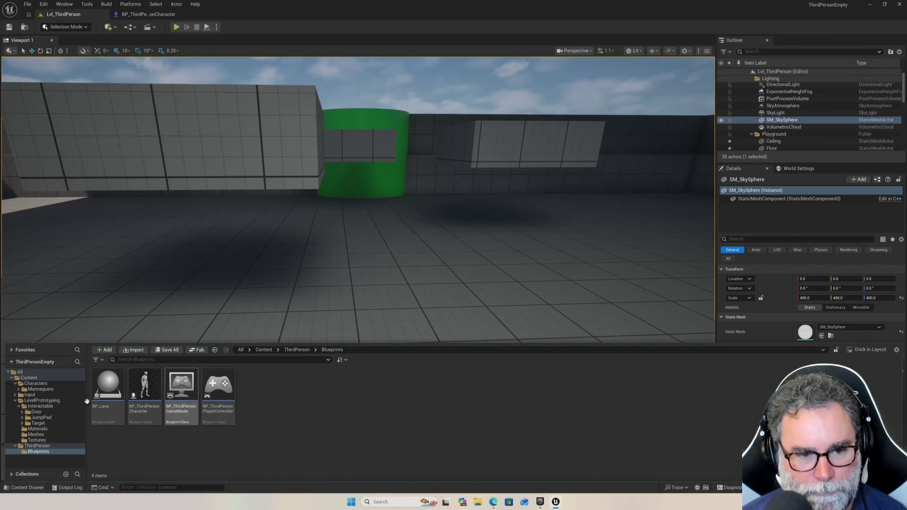
pyautogui.click(139, 360)
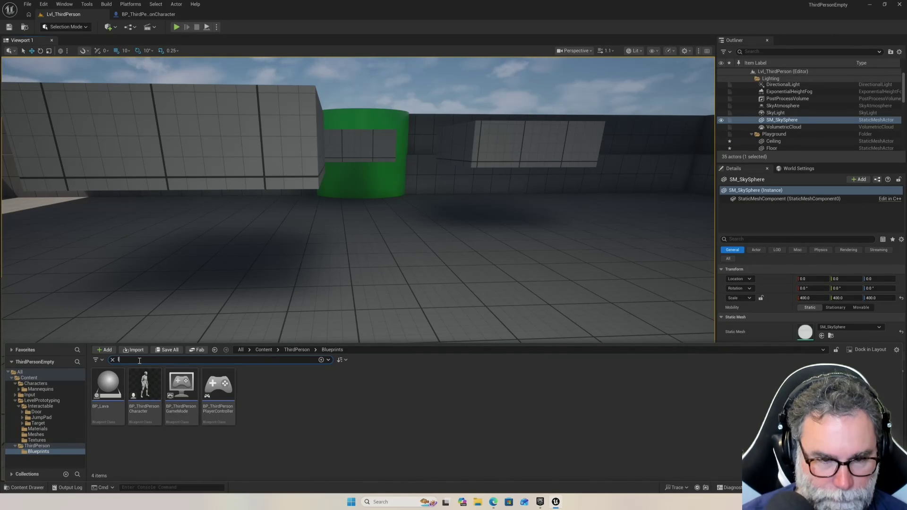
pyautogui.write('level')
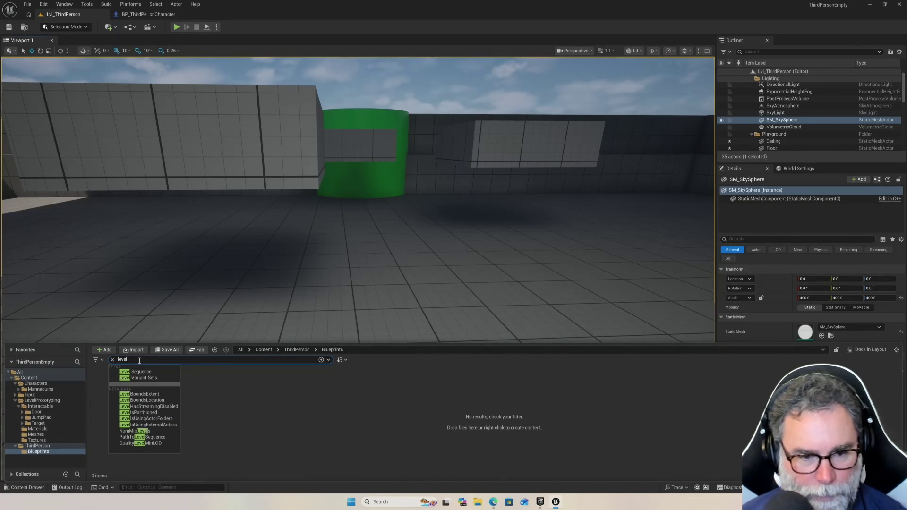
# Show the whole Content folder and try searching 'bp_level', then clear the search
pyautogui.click(91, 382)
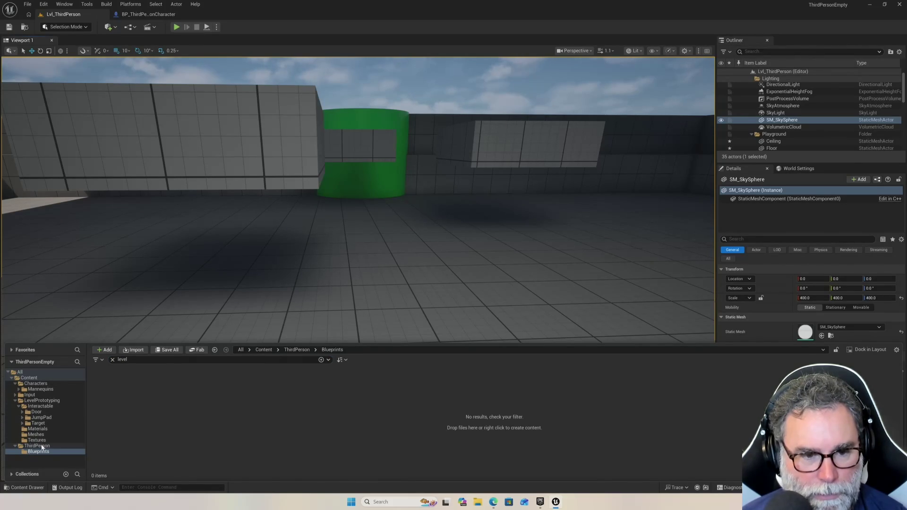
pyautogui.click(39, 379)
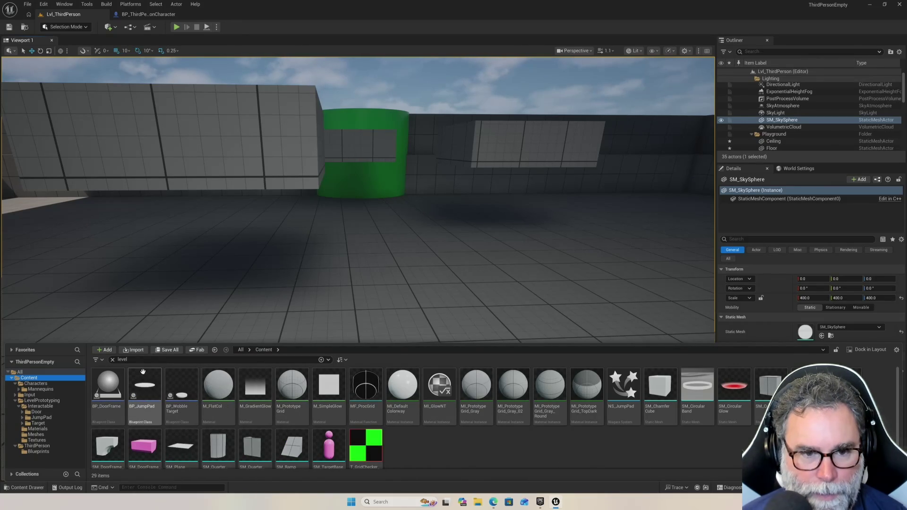
pyautogui.click(140, 361)
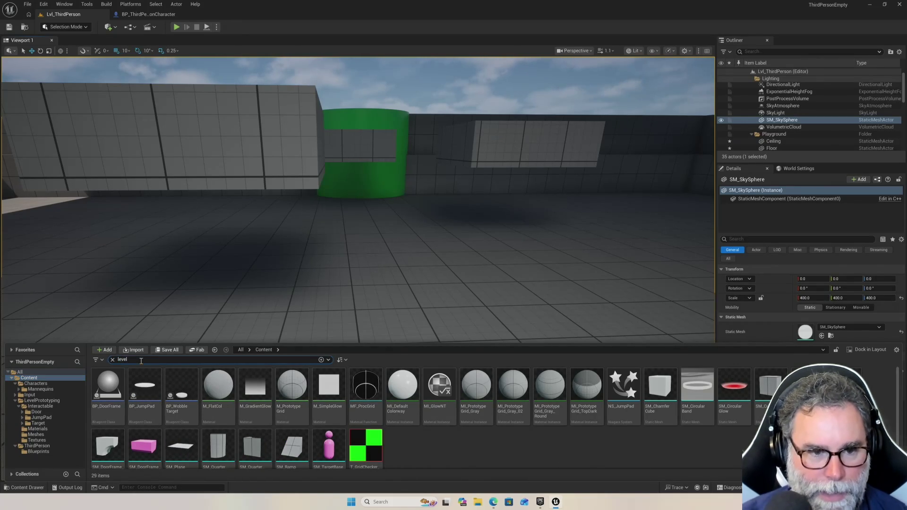
pyautogui.write('b')
pyautogui.press('BackSpace')
pyautogui.press('BackSpace')
pyautogui.press('BackSpace')
pyautogui.write('bp')
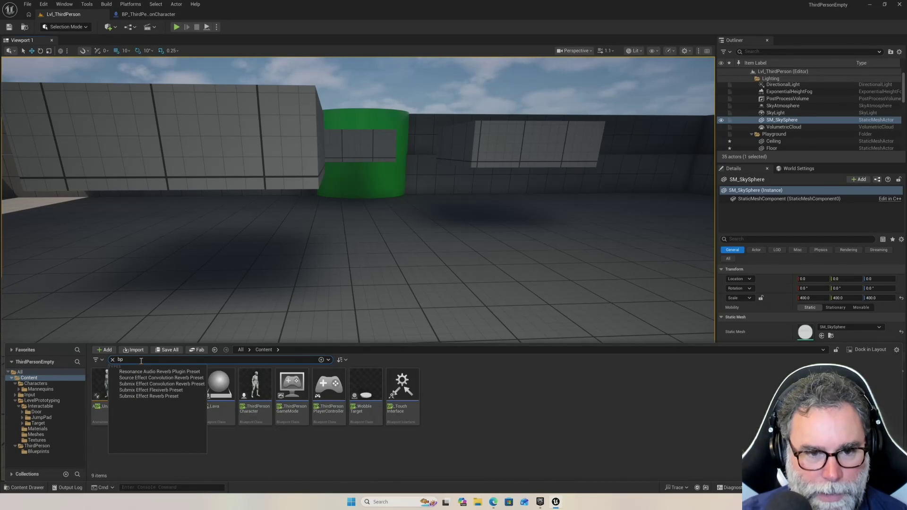
pyautogui.write('_level')
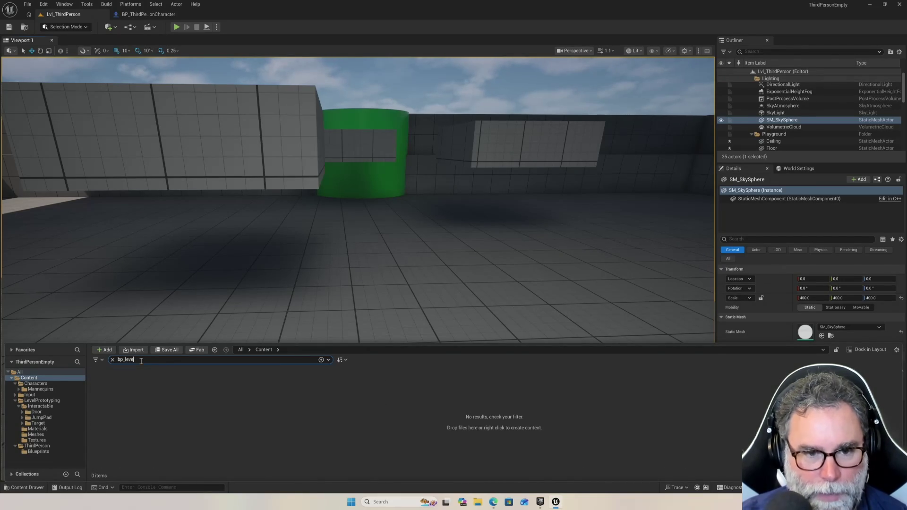
pyautogui.press('BackSpace')
pyautogui.press('BackSpace')
pyautogui.press('BackSpace')
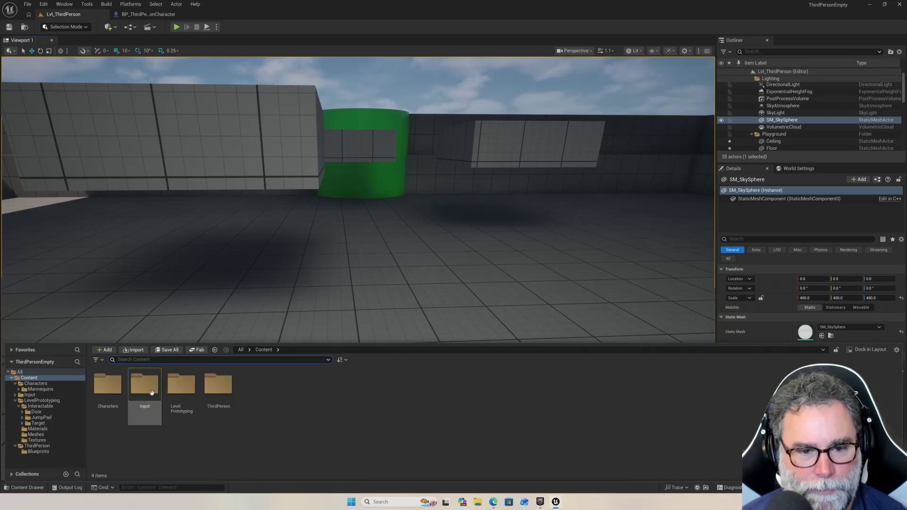
# Browse LevelPrototyping, then search 'lvl' from the All root to find Lvl_ThirdPerson
pyautogui.click(183, 393)
pyautogui.doubleClick(183, 393)
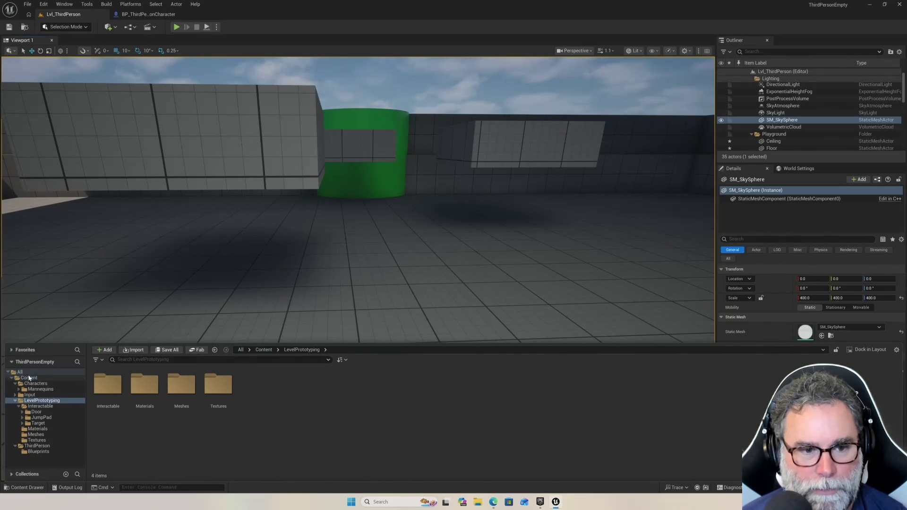
pyautogui.click(19, 372)
pyautogui.click(151, 360)
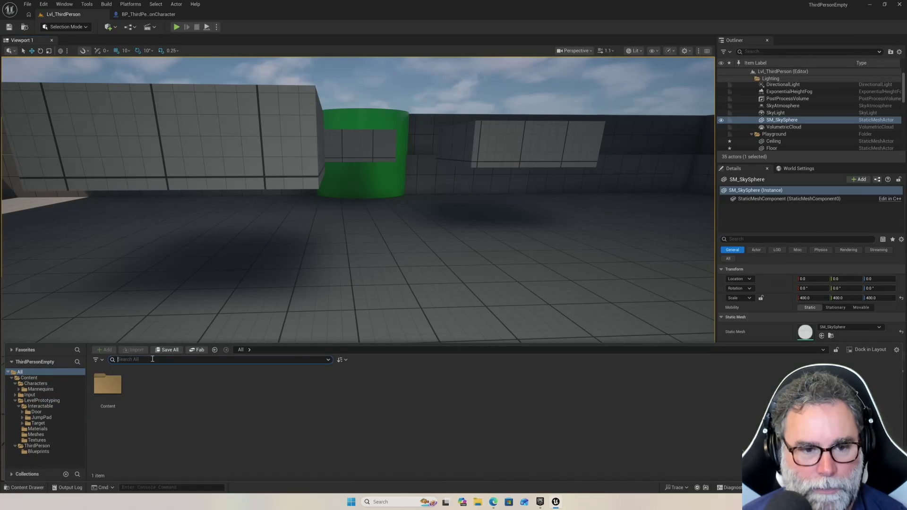
pyautogui.write('lvl_')
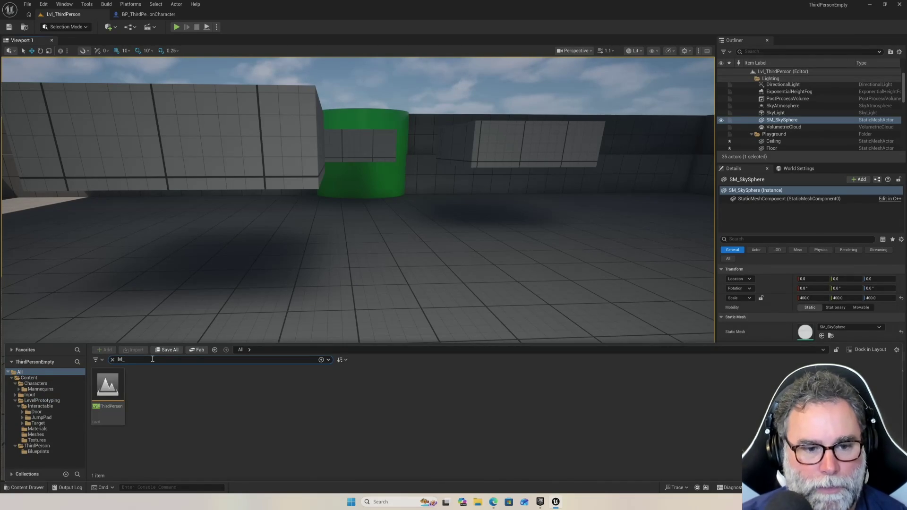
# Open the Lvl_ThirdPerson level and save the modified actors with Save Selected
pyautogui.click(109, 384)
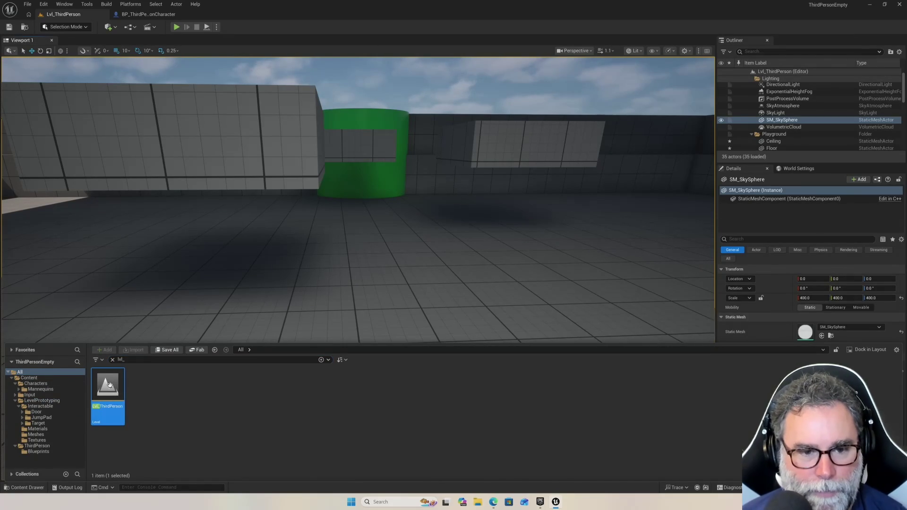
pyautogui.rightClick(110, 384)
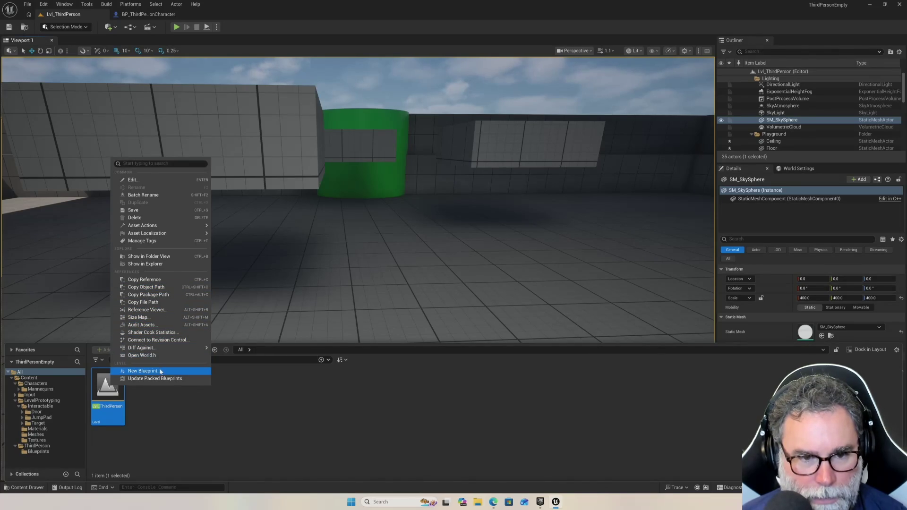
pyautogui.click(109, 404)
pyautogui.doubleClick(112, 390)
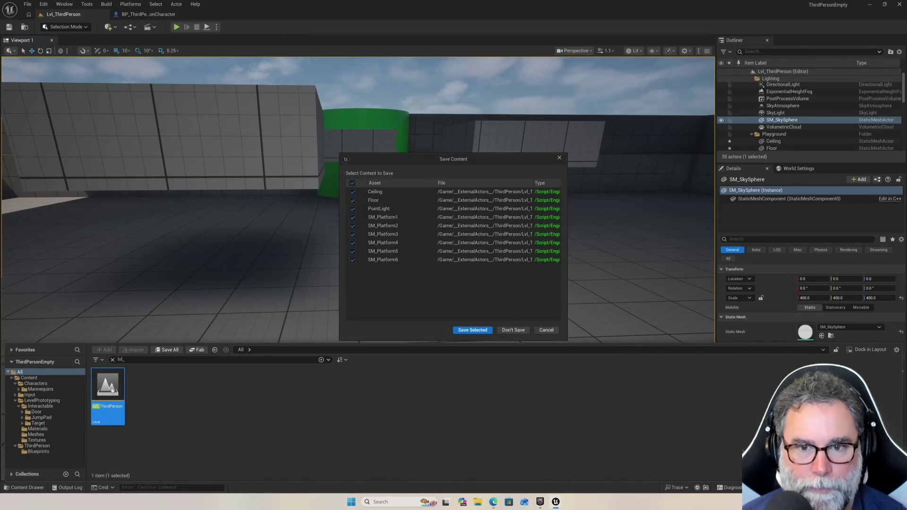
pyautogui.click(472, 331)
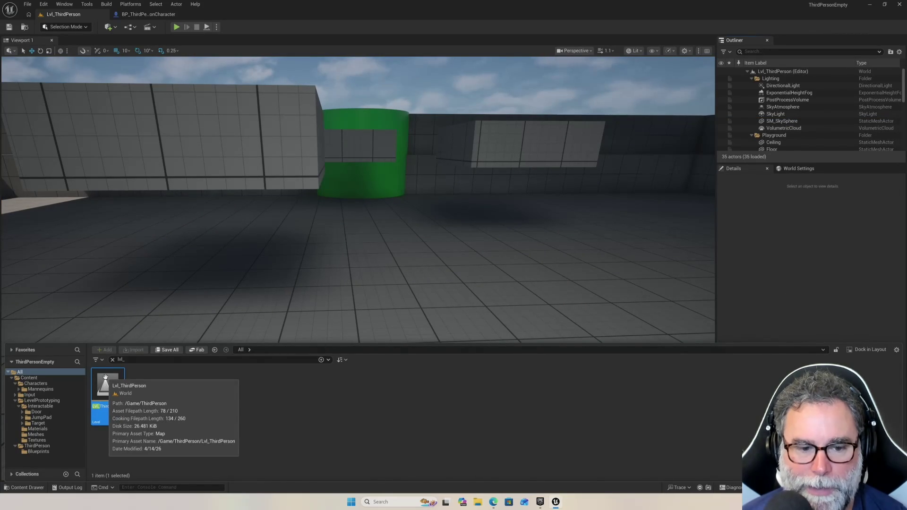
# Dismiss the level asset's context menu unused and bring up the toolbar Blueprints menu
pyautogui.rightClick(106, 383)
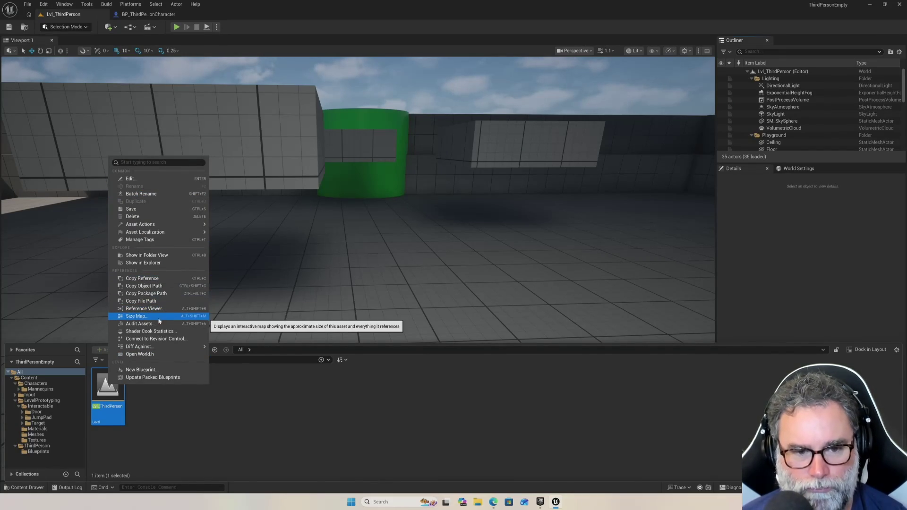
pyautogui.click(217, 416)
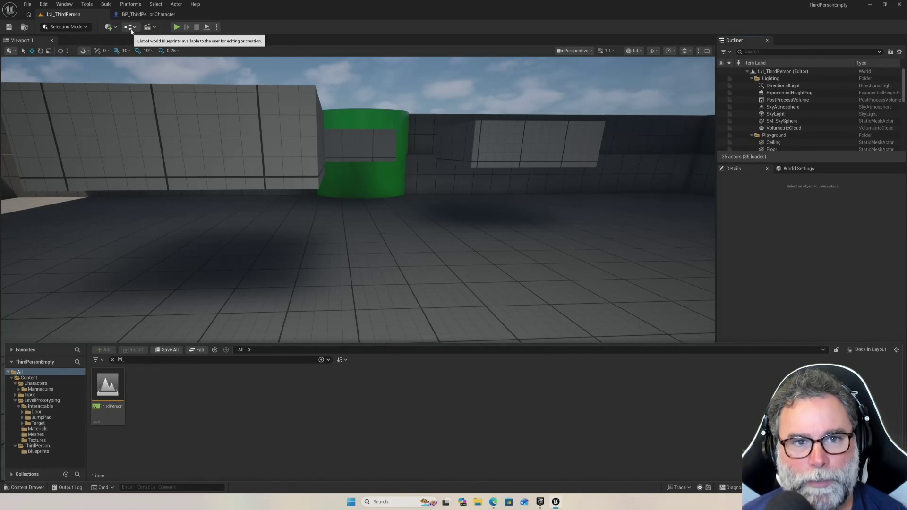
pyautogui.click(131, 28)
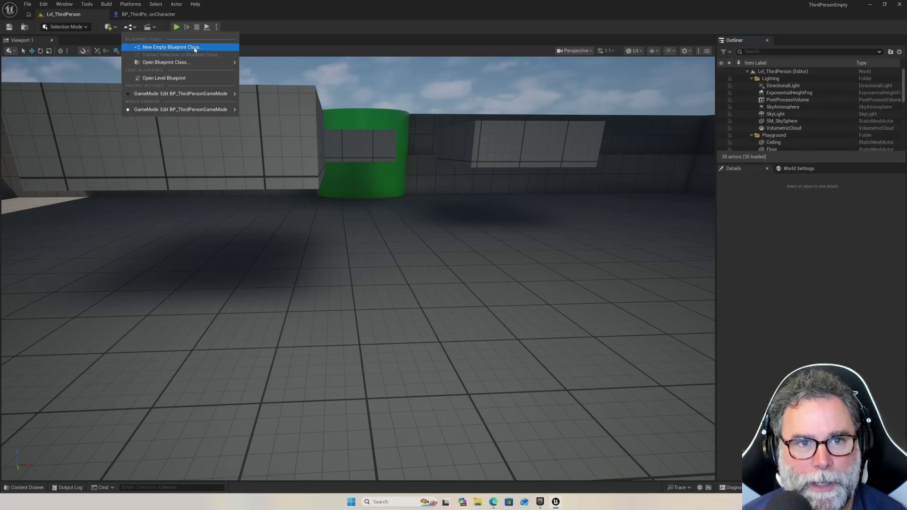
# Choose Open Level Blueprint to edit the Lvl_ThirdPerson EventGraph
pyautogui.click(165, 78)
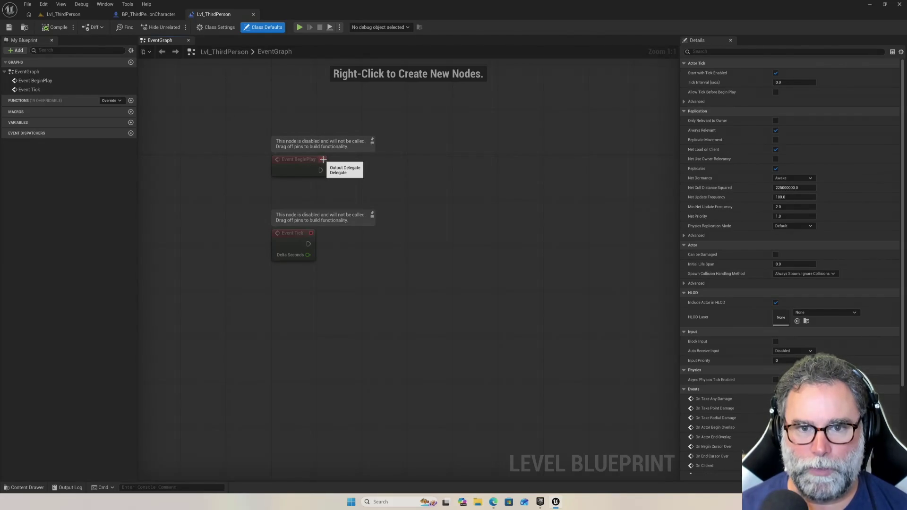
# Drag a wire from Event BeginPlay's execution pin into empty space to list executable actions
pyautogui.moveTo(321, 170)
pyautogui.mouseDown()
pyautogui.moveTo(409, 179)
pyautogui.moveTo(441, 171)
pyautogui.mouseUp()
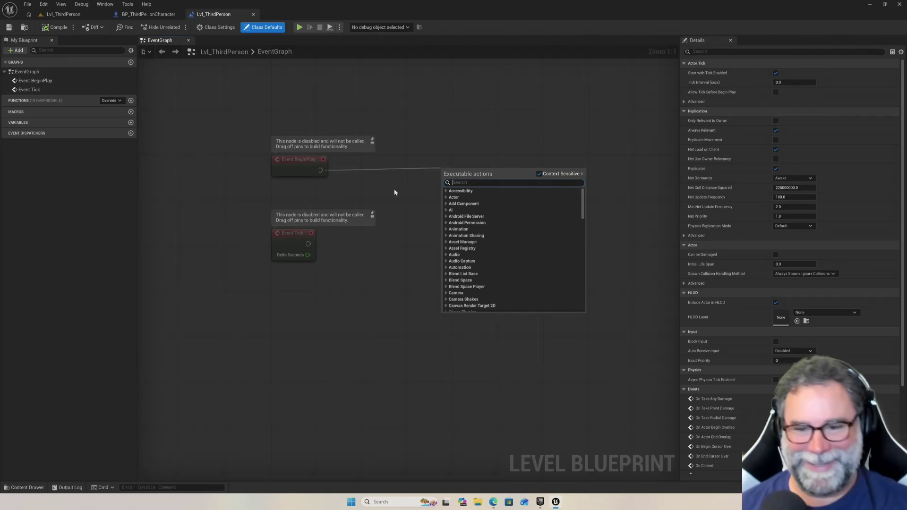
# Browse the Animation > Sequences actions, then close the list without adding a node
pyautogui.click(463, 231)
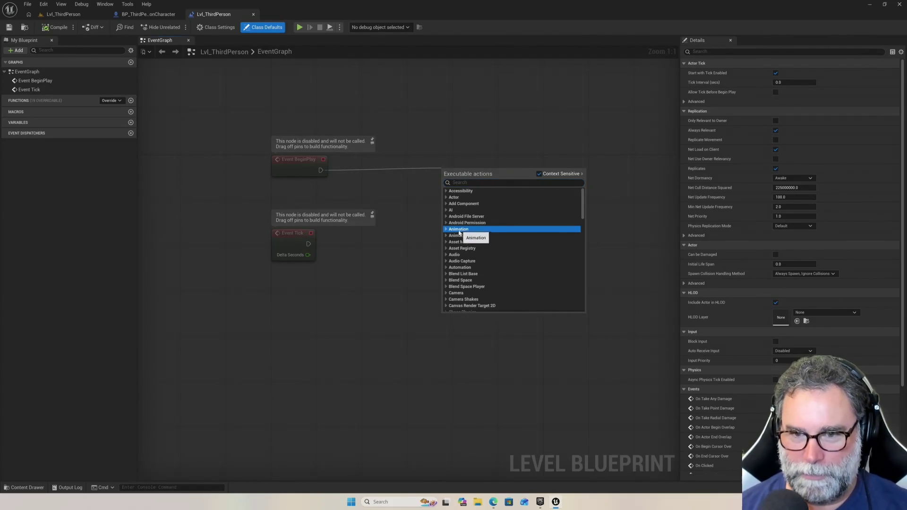
pyautogui.click(447, 229)
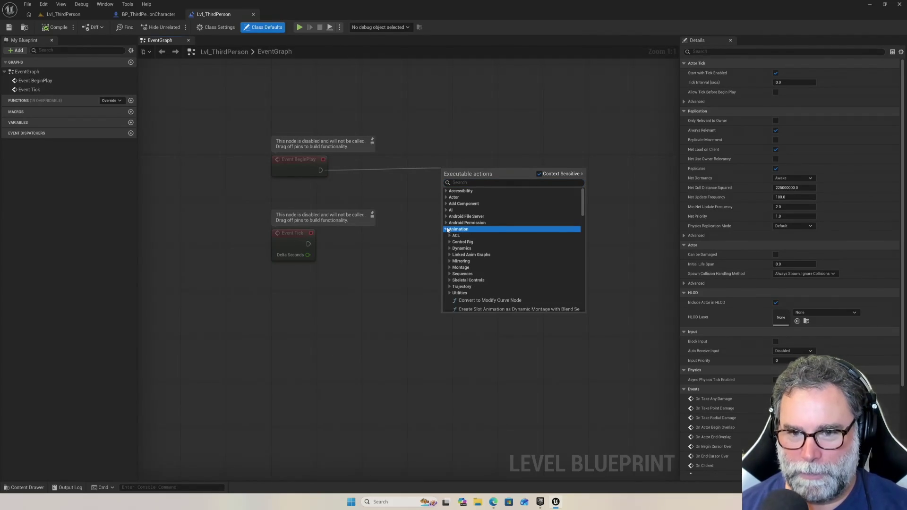
pyautogui.click(450, 274)
pyautogui.scroll(-5, 496, 262)
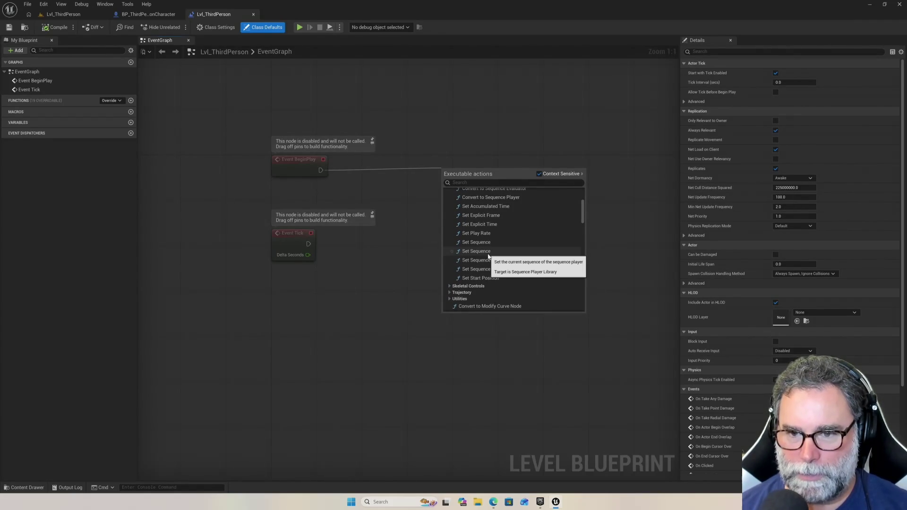
pyautogui.click(459, 142)
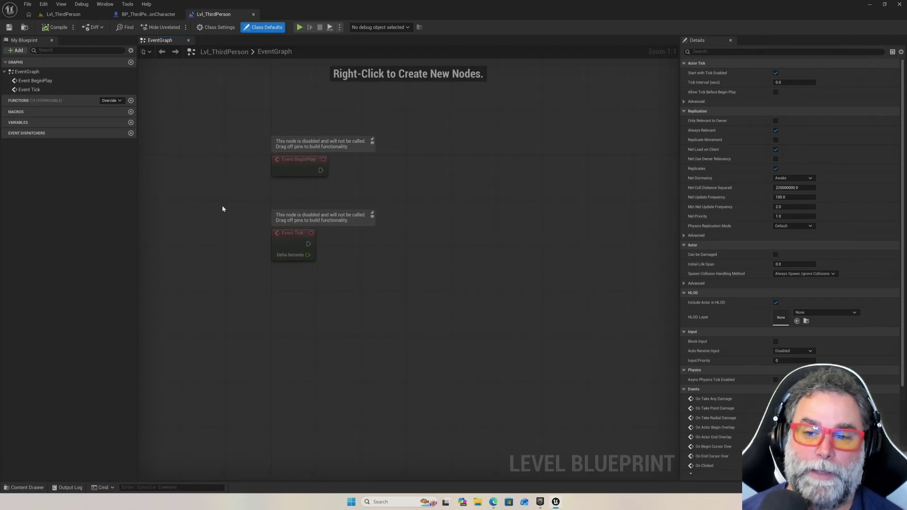
# Place a node from a 'timeline' search, reposition it, then delete it
pyautogui.rightClick(372, 290)
pyautogui.write('timelim')
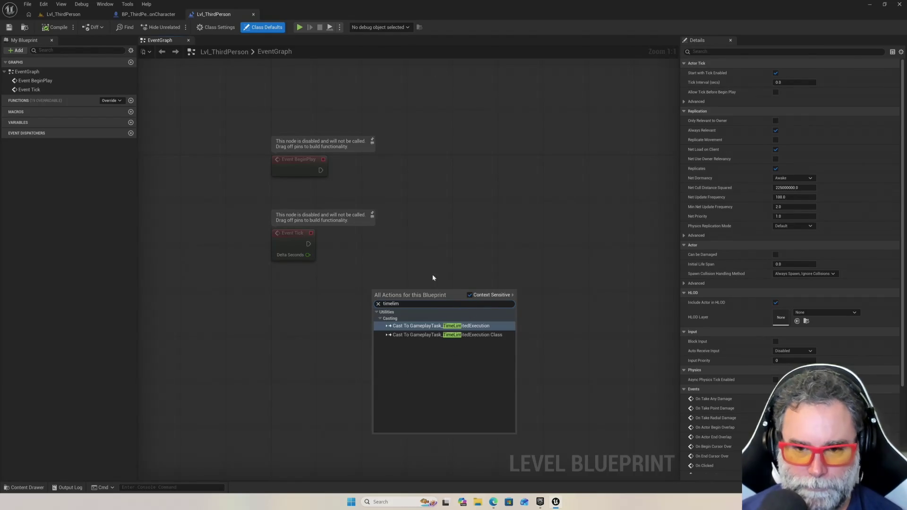
pyautogui.press('BackSpace')
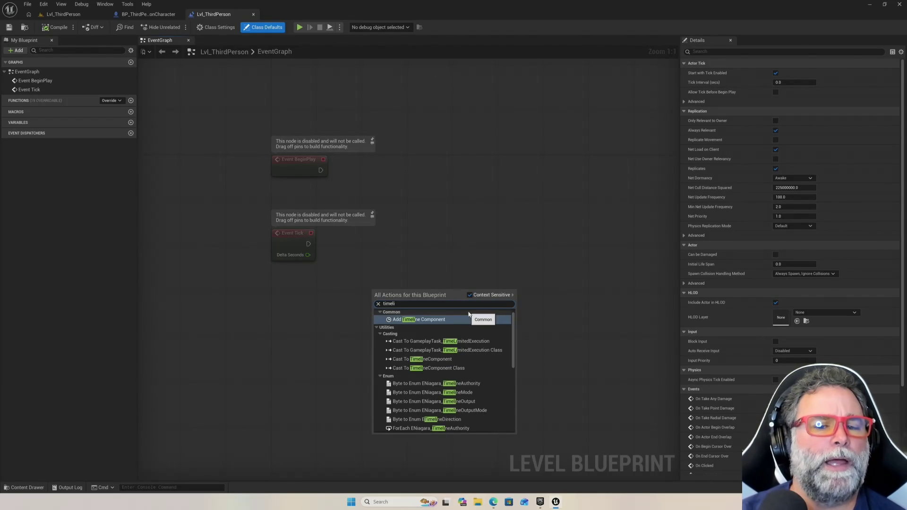
pyautogui.press('Return')
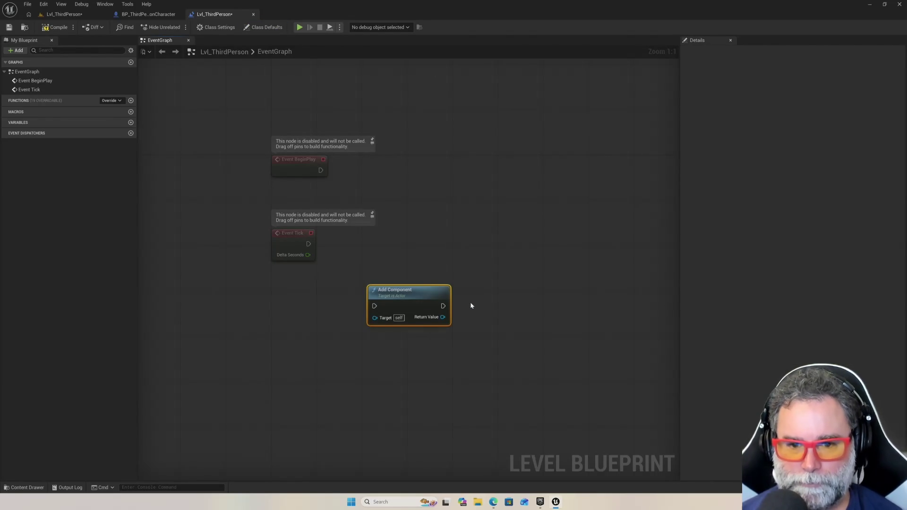
pyautogui.moveTo(426, 289); pyautogui.dragTo(472, 249)
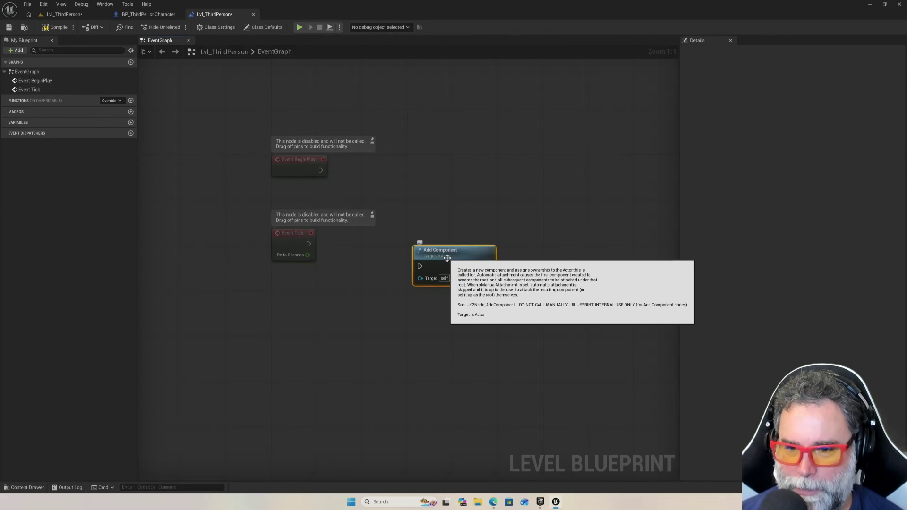
pyautogui.moveTo(448, 256); pyautogui.dragTo(457, 261)
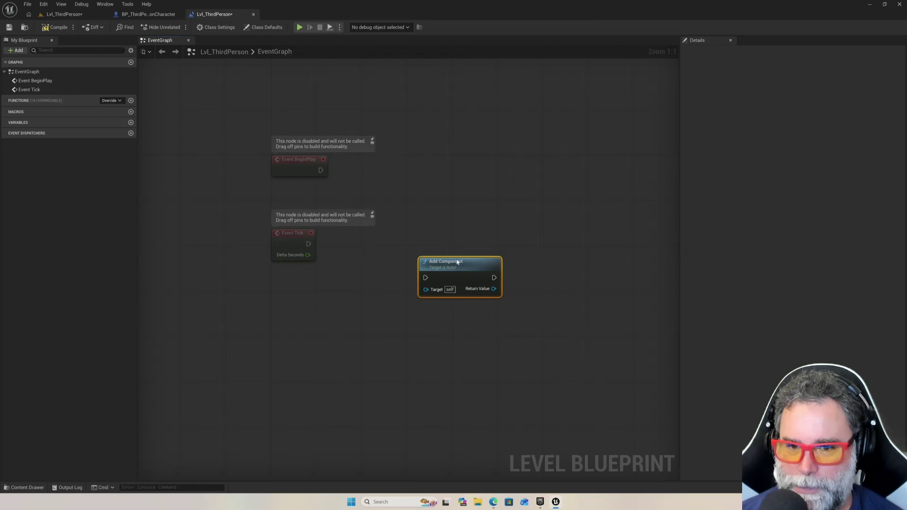
pyautogui.press('Delete')
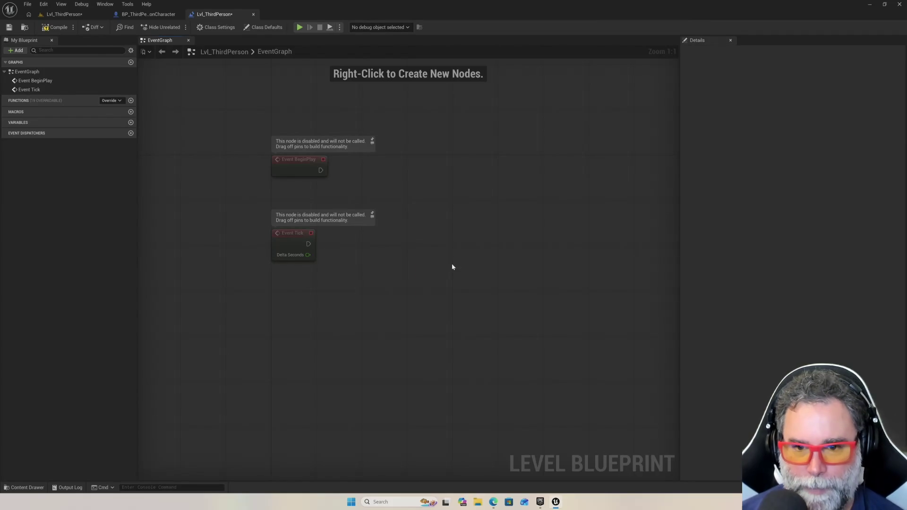
# Re-add the Add Timeline Component node and position it right of Event Tick
pyautogui.rightClick(452, 267)
pyautogui.write('timeline')
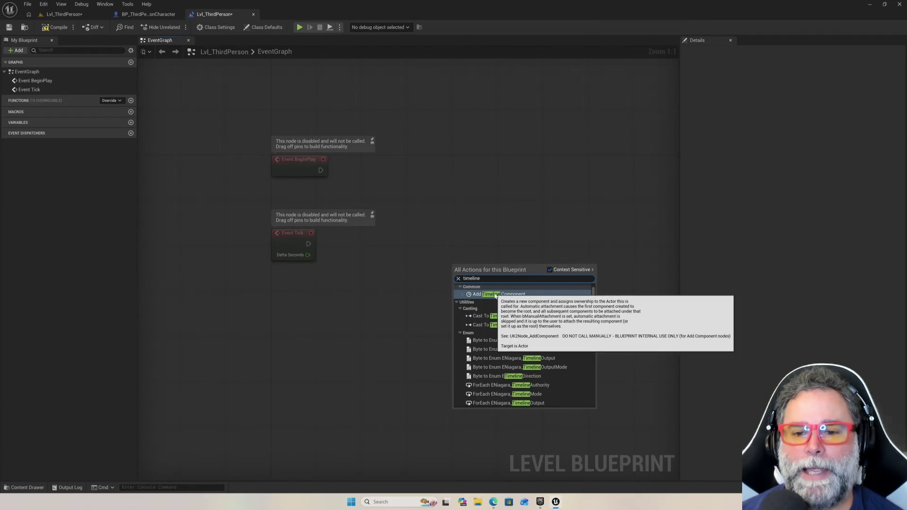
pyautogui.click(495, 295)
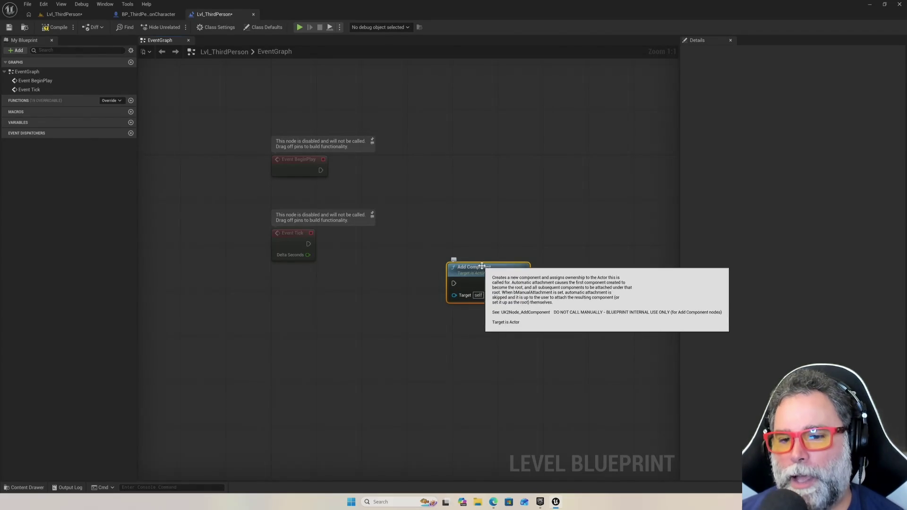
pyautogui.moveTo(492, 269); pyautogui.dragTo(498, 234)
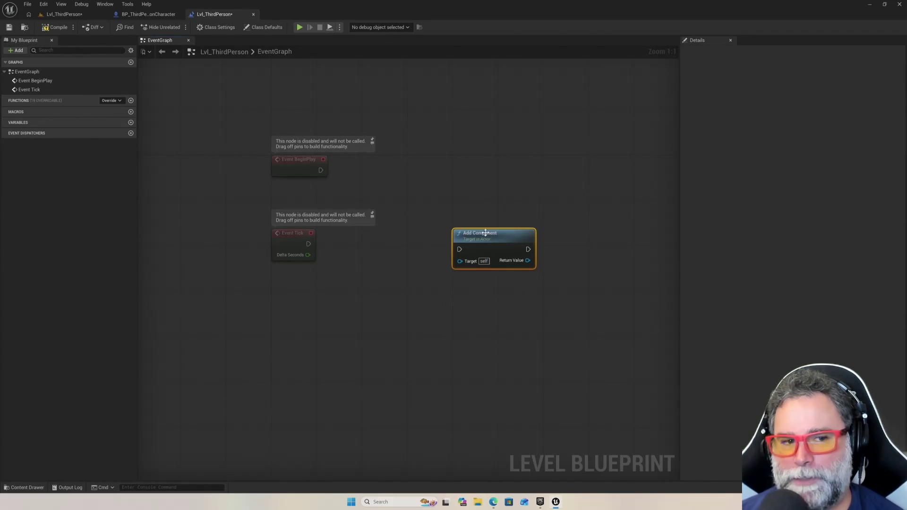
# Add a new Level Blueprint variable named platform1
pyautogui.click(130, 123)
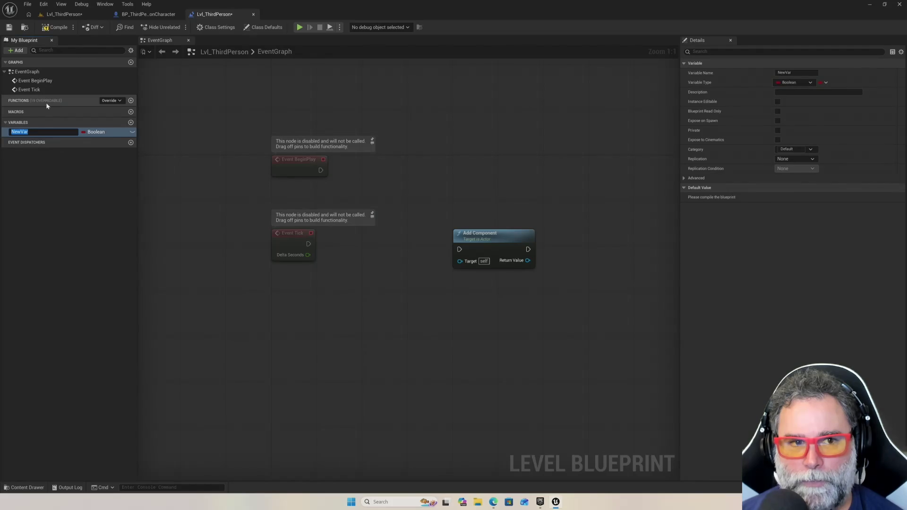
pyautogui.press('BackSpace')
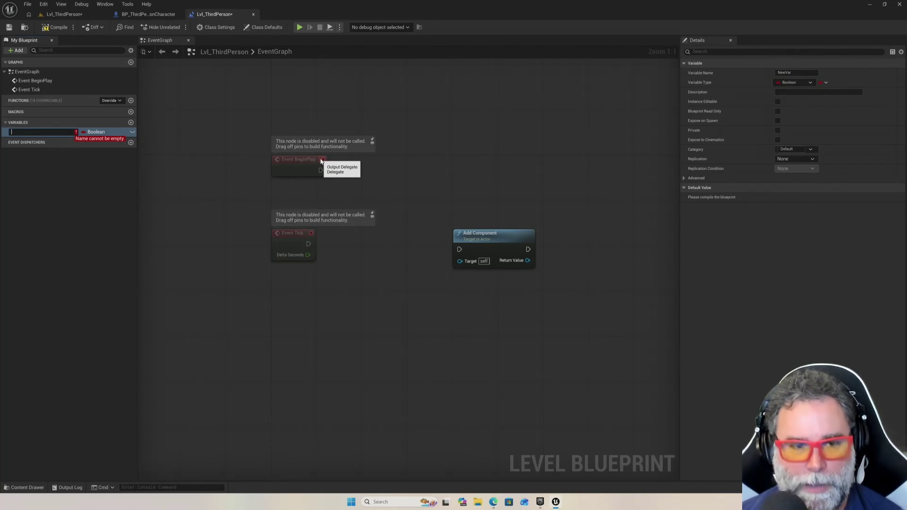
pyautogui.write('platform1')
pyautogui.press('Return')
# Set platform1's type to Static Mesh Actor Object Reference, then return to the level view
pyautogui.click(97, 131)
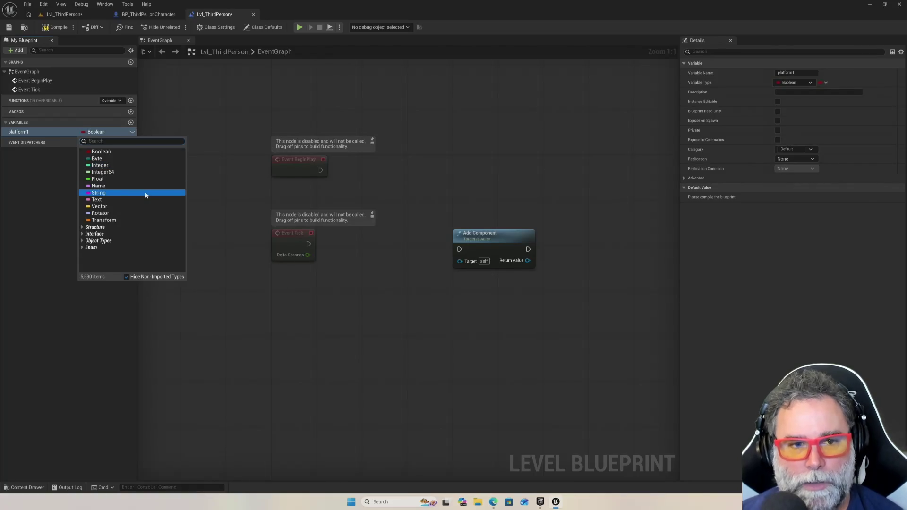
pyautogui.click(113, 228)
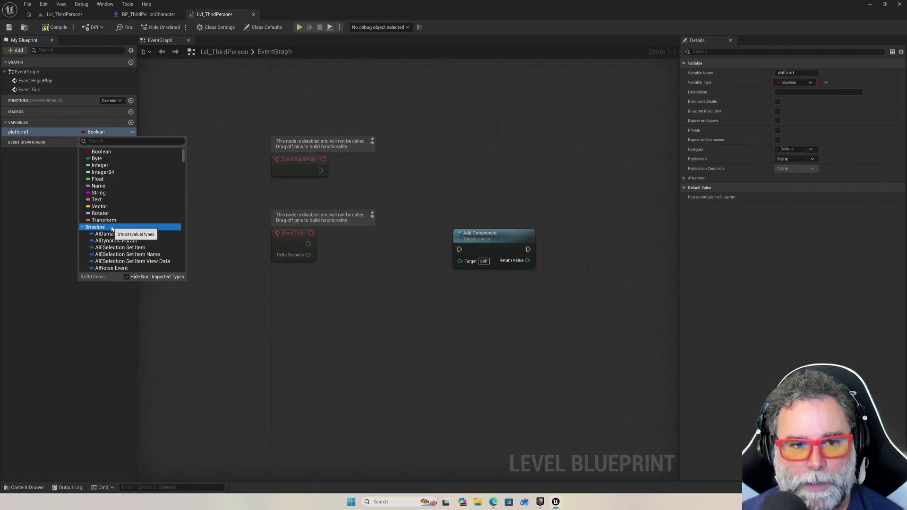
pyautogui.scroll(-5, 141, 241)
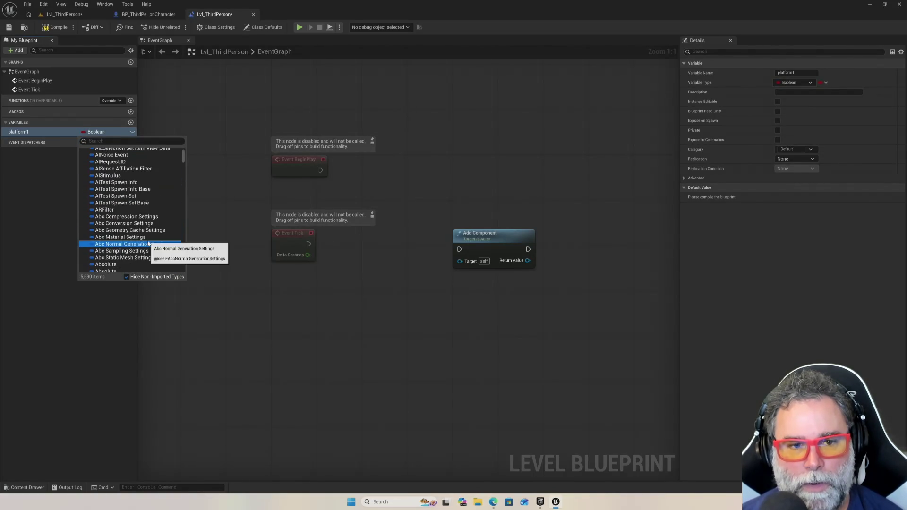
pyautogui.scroll(5, 148, 244)
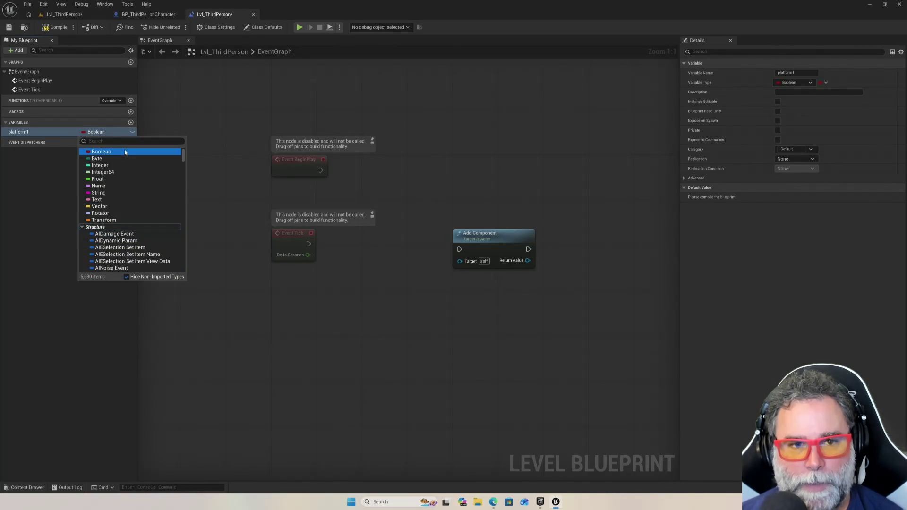
pyautogui.write('actor')
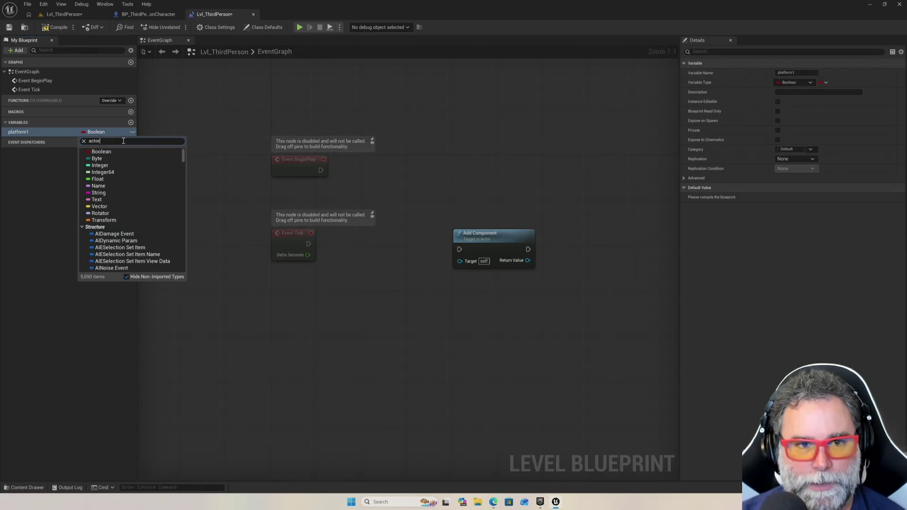
pyautogui.moveTo(125, 217)
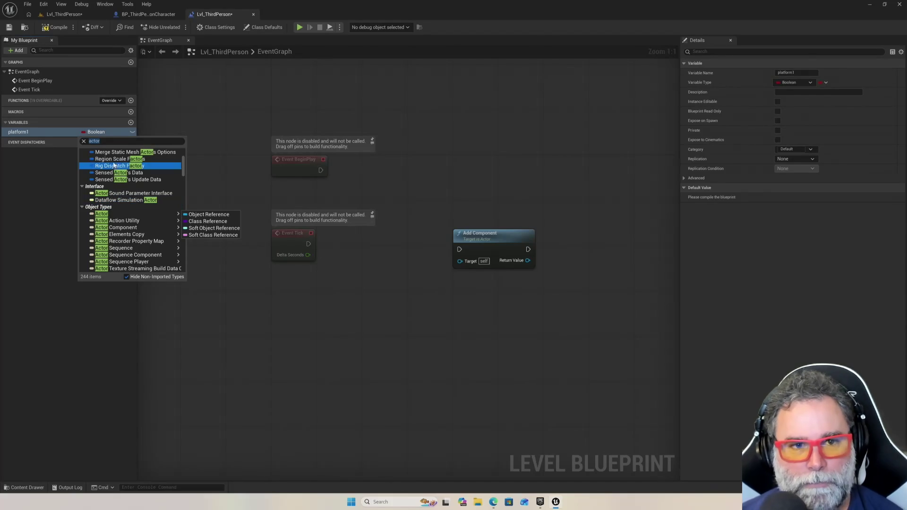
pyautogui.click(112, 140)
pyautogui.write('static')
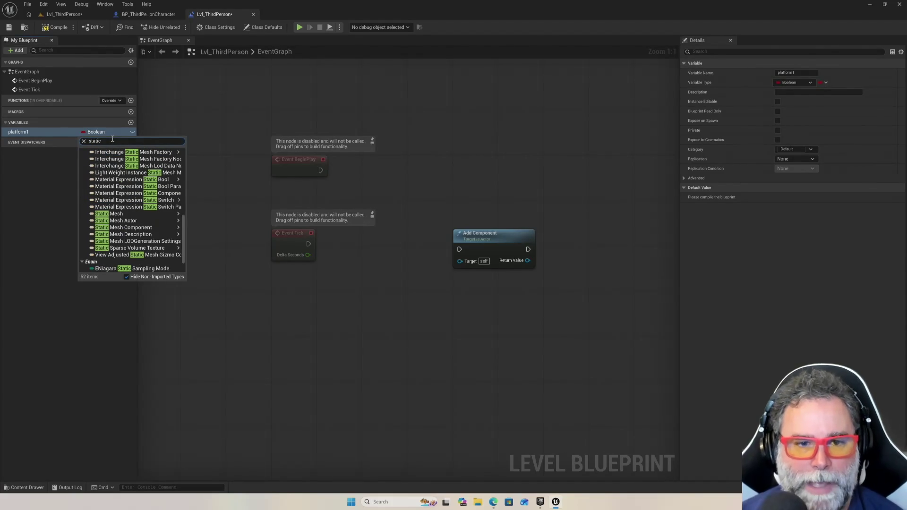
pyautogui.click(208, 179)
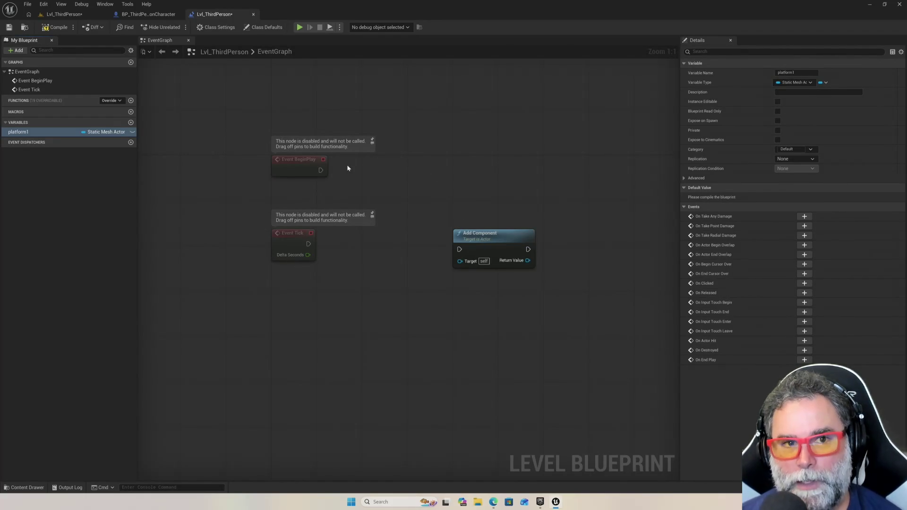
pyautogui.click(78, 15)
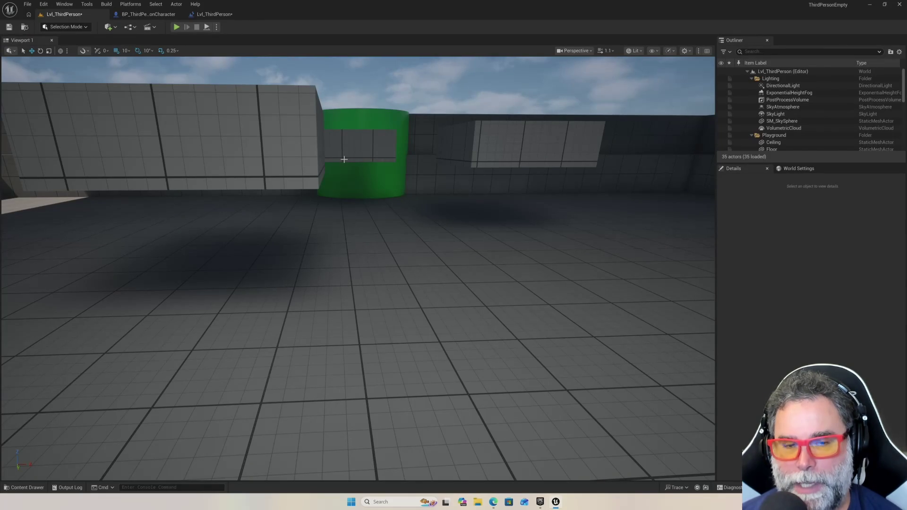
# Select the white platform SM_Platform3 in the level viewport
pyautogui.scroll(-5, 287, 153)
pyautogui.scroll(-3, 287, 153)
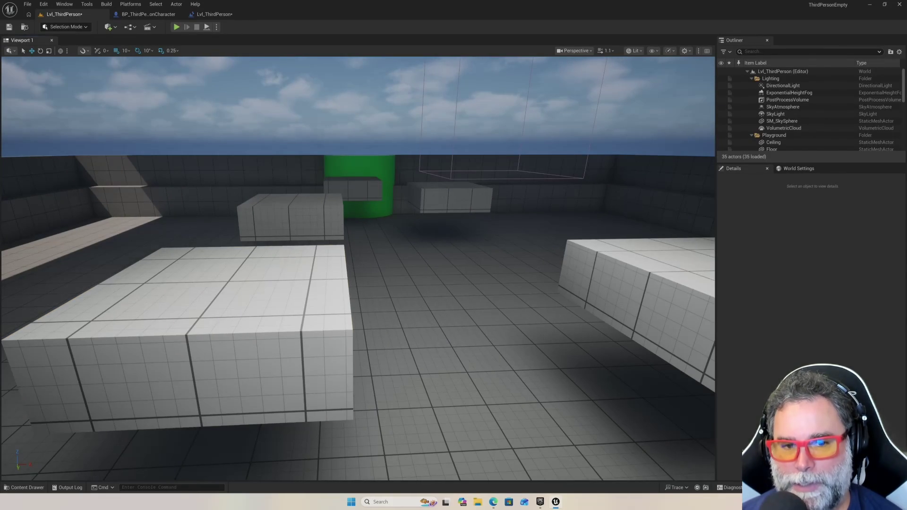
pyautogui.click(282, 263)
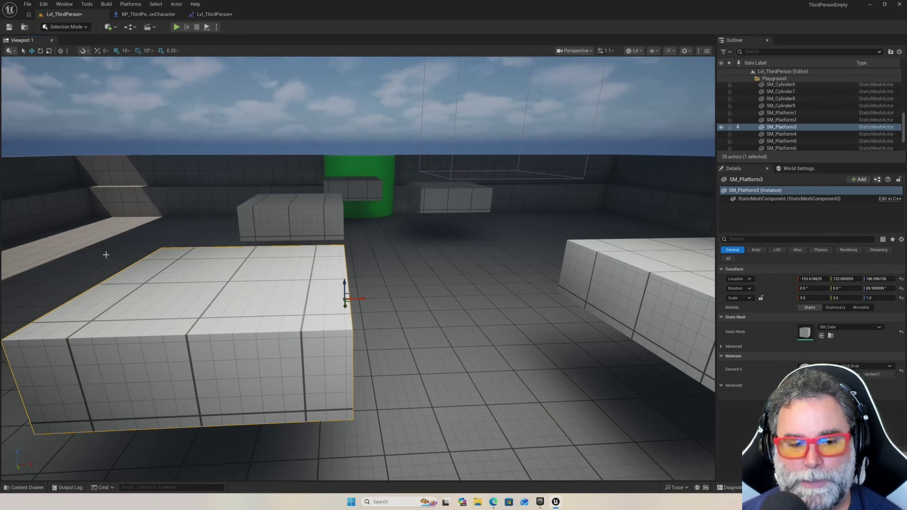
# Show the ThirdPerson Blueprints folder in the content drawer and save the Lvl_ThirdPerson level
pyautogui.click(31, 489)
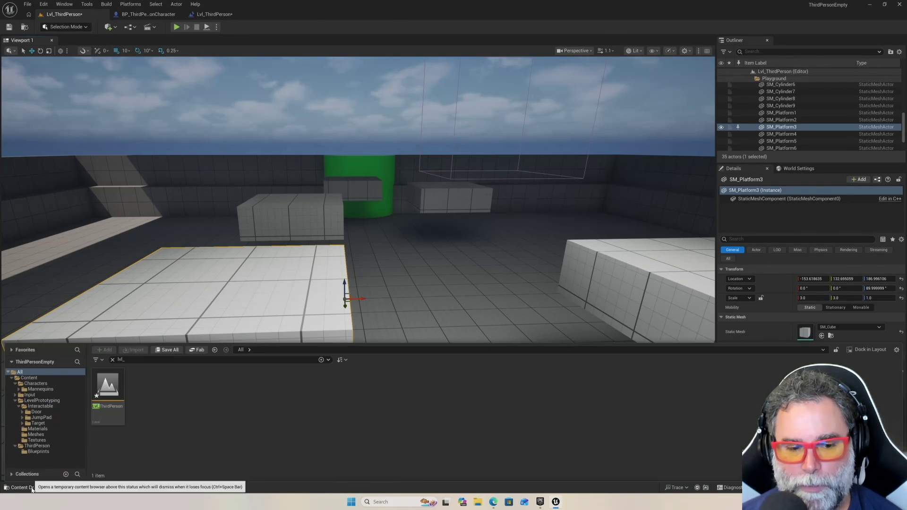
pyautogui.click(38, 452)
pyautogui.click(156, 352)
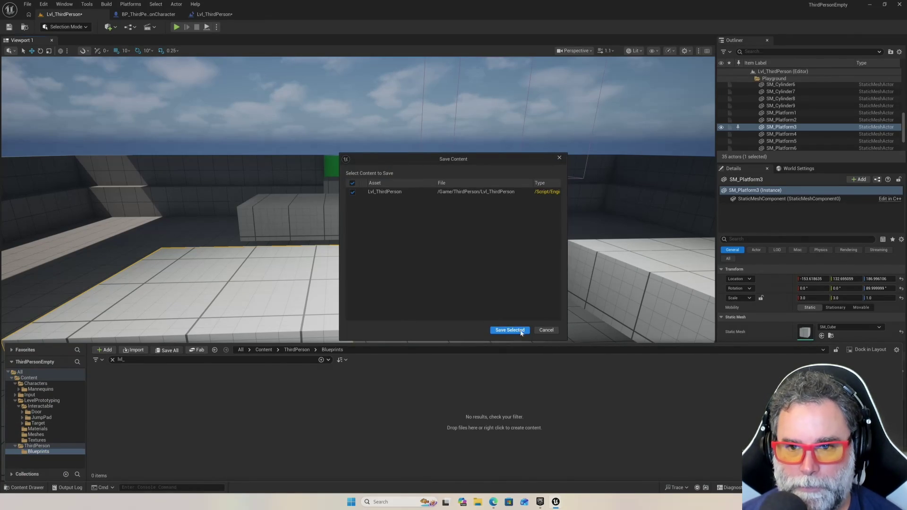
pyautogui.click(510, 330)
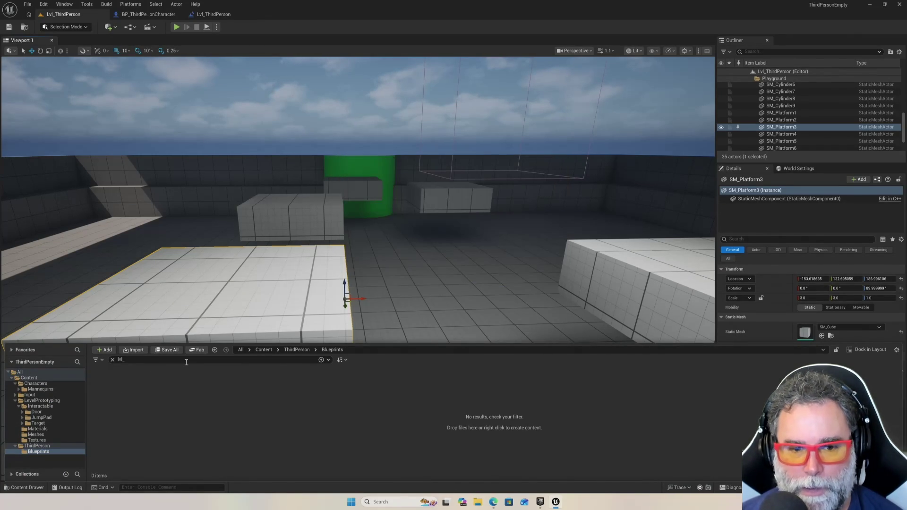
# Clear the filter, create an Actor Blueprint named BP_Platform, and open it in the editor
pyautogui.press('BackSpace')
pyautogui.press('BackSpace')
pyautogui.press('BackSpace')
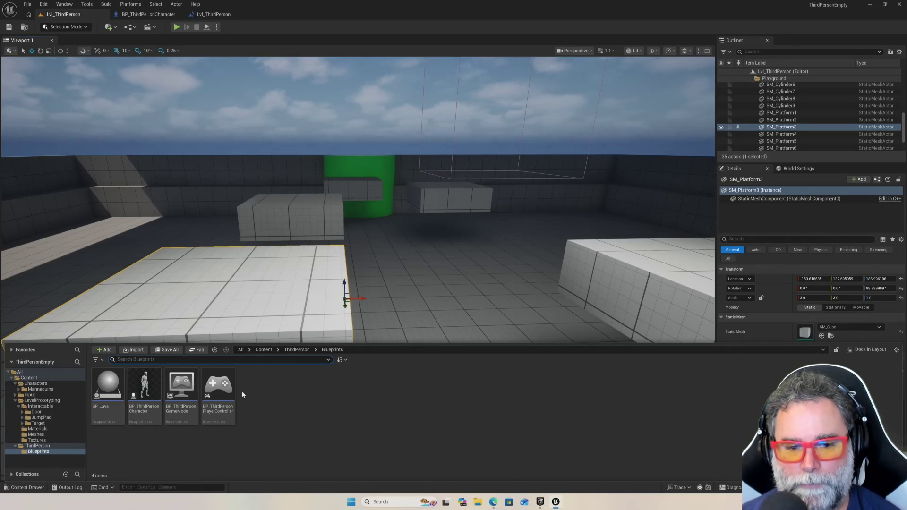
pyautogui.rightClick(255, 385)
pyautogui.moveTo(284, 250)
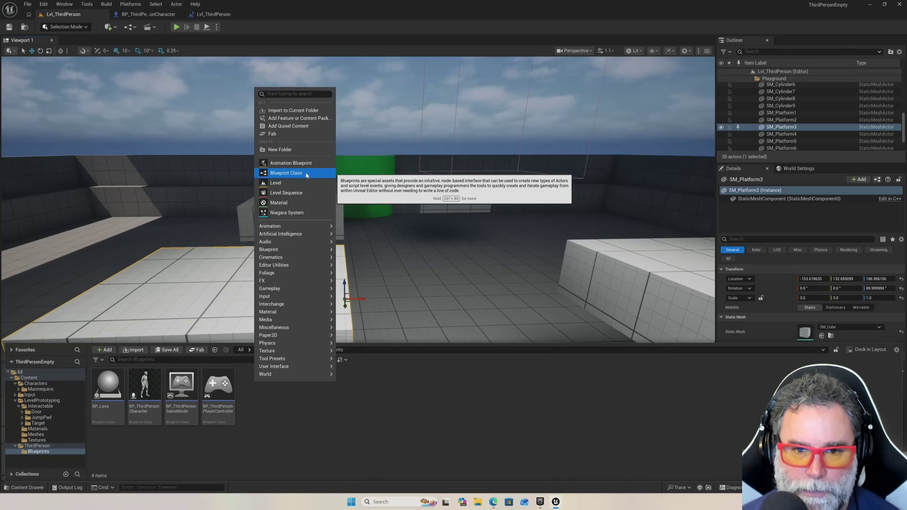
pyautogui.click(306, 176)
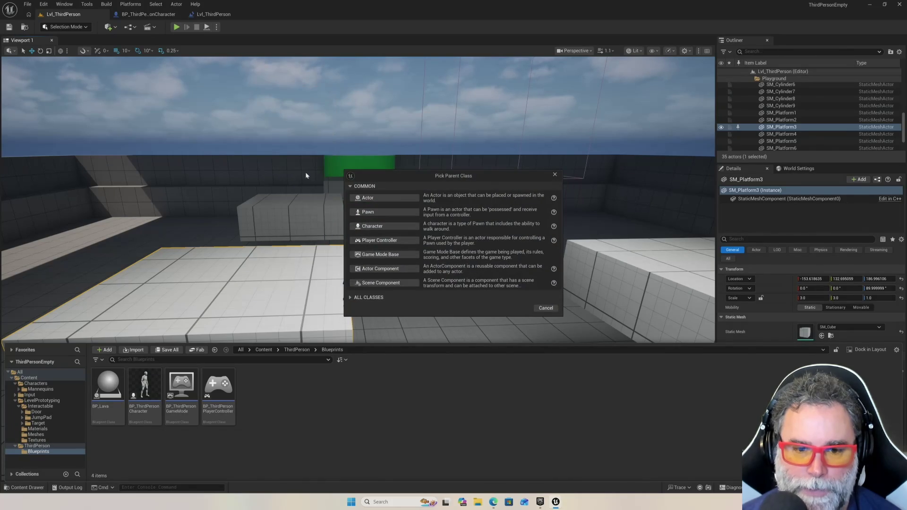
pyautogui.click(379, 199)
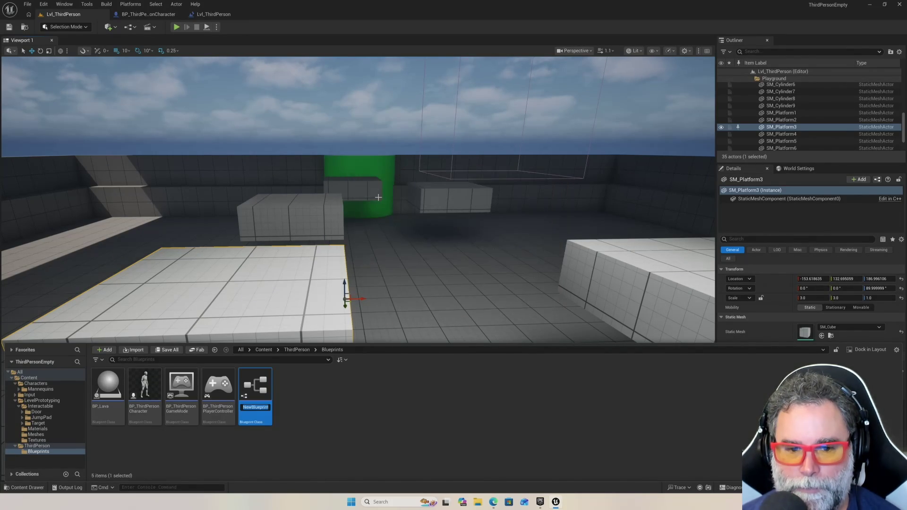
pyautogui.write('BP_')
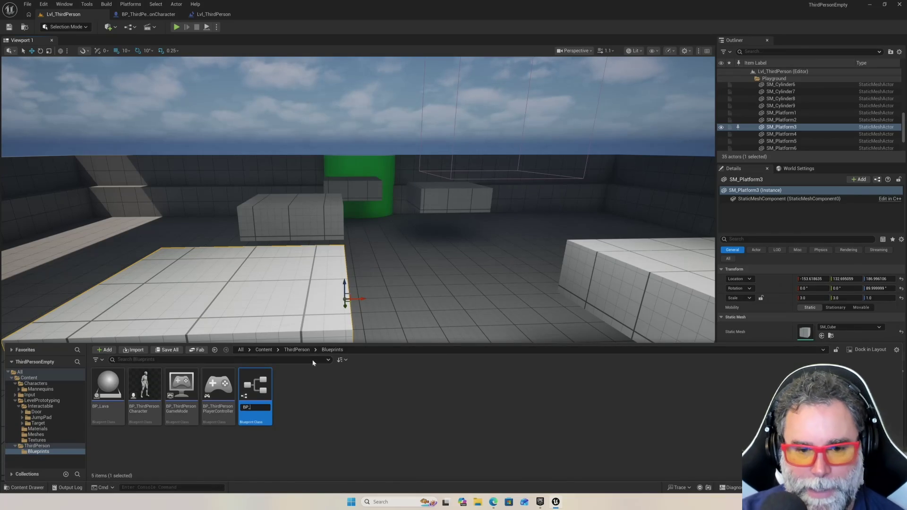
pyautogui.write('Pla')
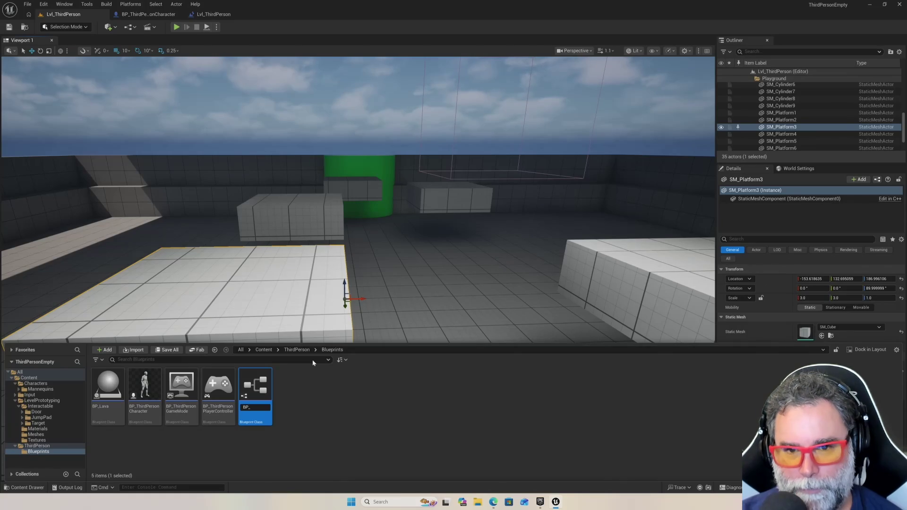
pyautogui.write('tform')
pyautogui.press('Return')
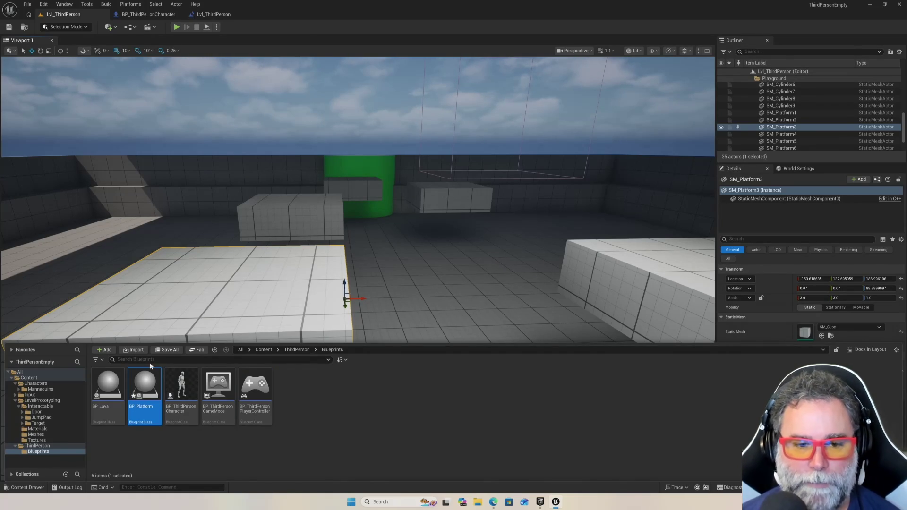
pyautogui.doubleClick(143, 385)
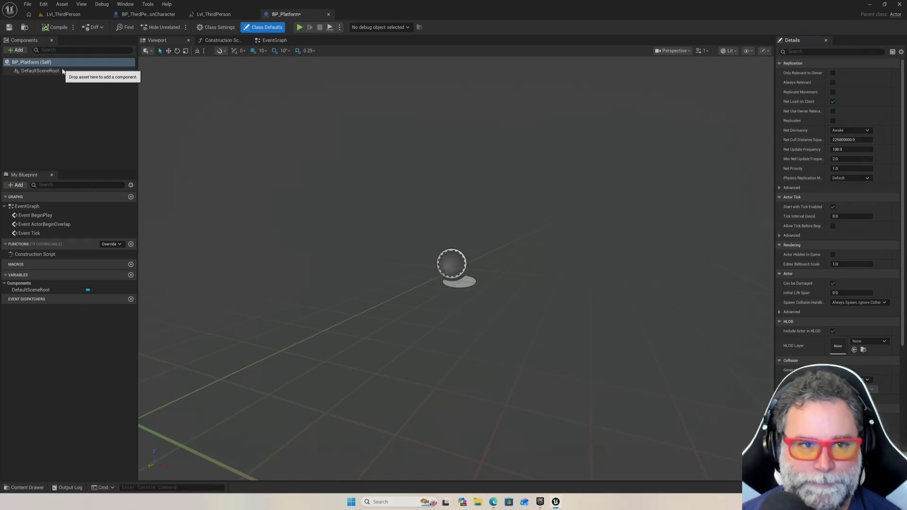
# Add a Skeletal Mesh component, keeping the name SkeletalMesh, under DefaultSceneRoot
pyautogui.click(62, 72)
pyautogui.rightClick(62, 72)
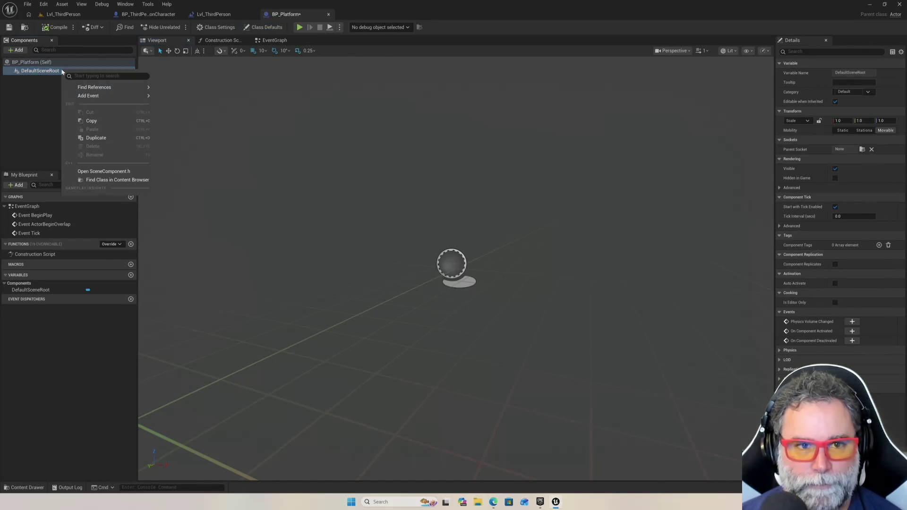
pyautogui.click(29, 75)
pyautogui.click(17, 50)
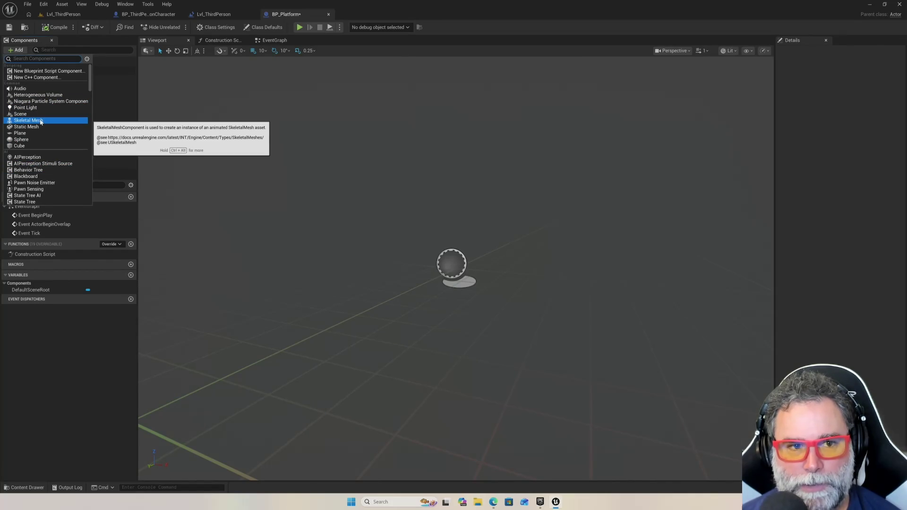
pyautogui.click(41, 122)
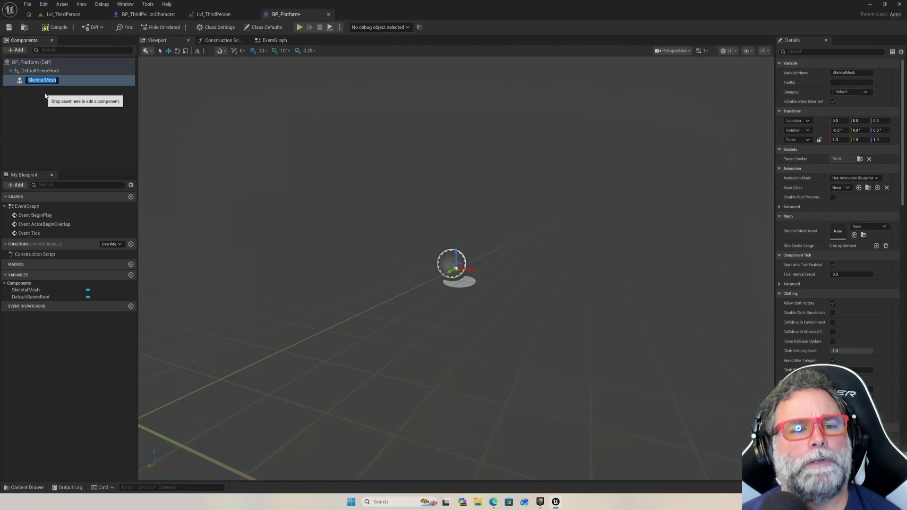
pyautogui.click(45, 96)
pyautogui.click(27, 80)
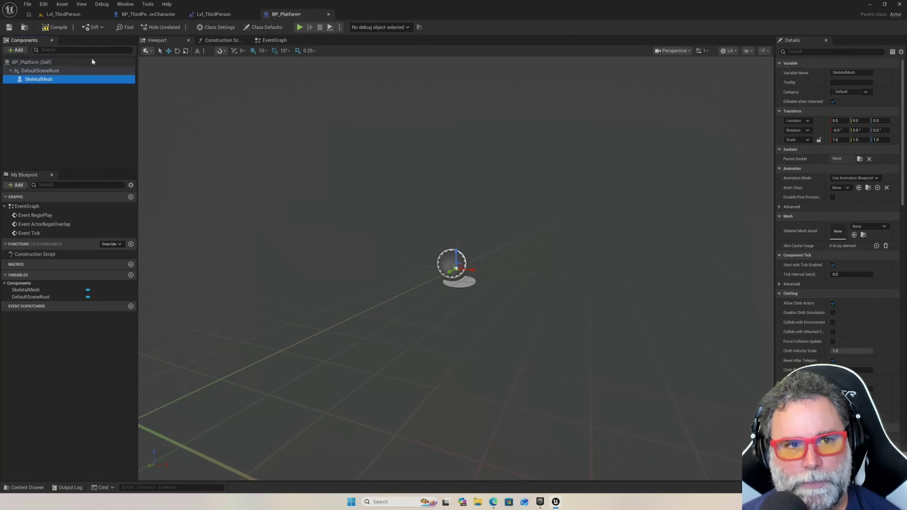
# Glance at the level and ThirdPersonCharacter event graph, then return to BP_Platform
pyautogui.click(204, 19)
pyautogui.click(154, 15)
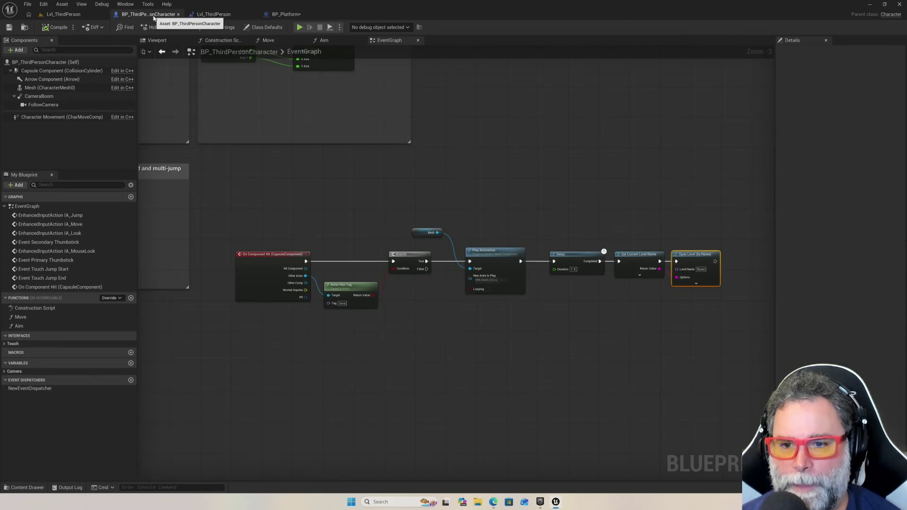
pyautogui.click(66, 14)
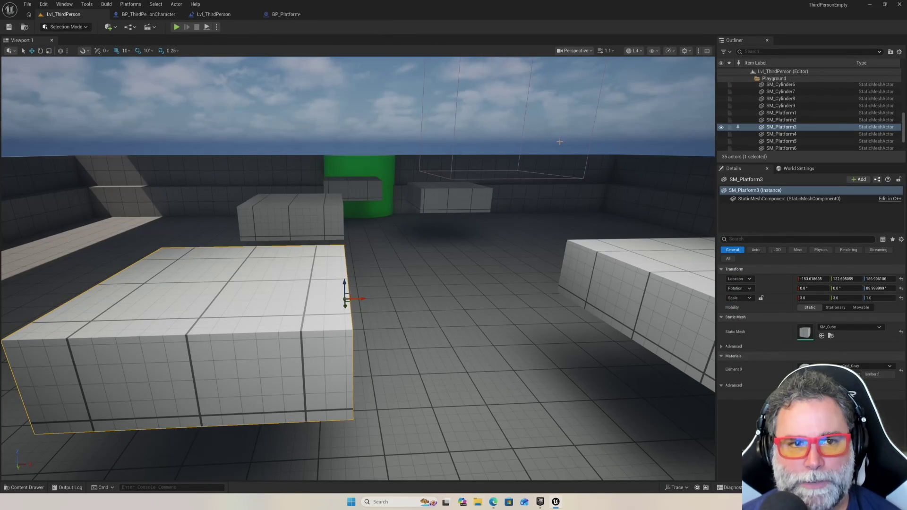
pyautogui.click(283, 16)
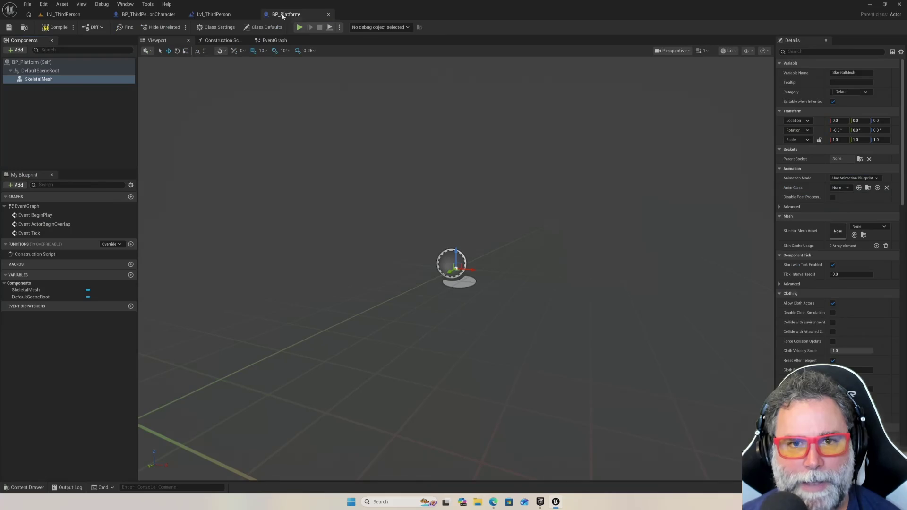
# Delete the SkeletalMesh component and add a StaticMesh component under DefaultSceneRoot
pyautogui.rightClick(55, 80)
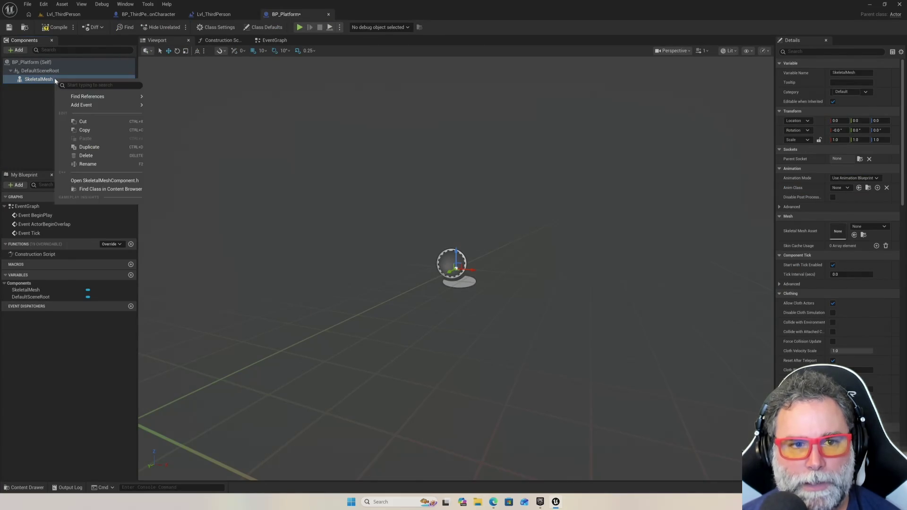
pyautogui.click(82, 155)
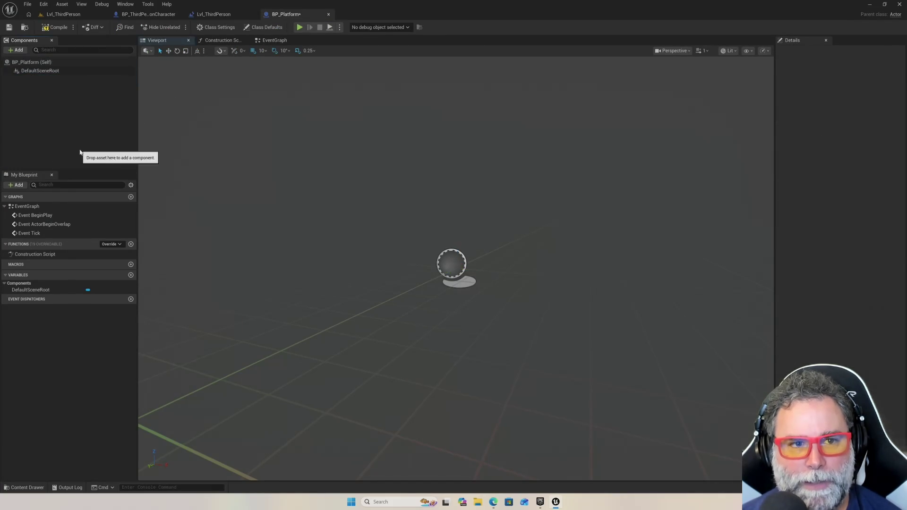
pyautogui.click(38, 64)
pyautogui.click(40, 73)
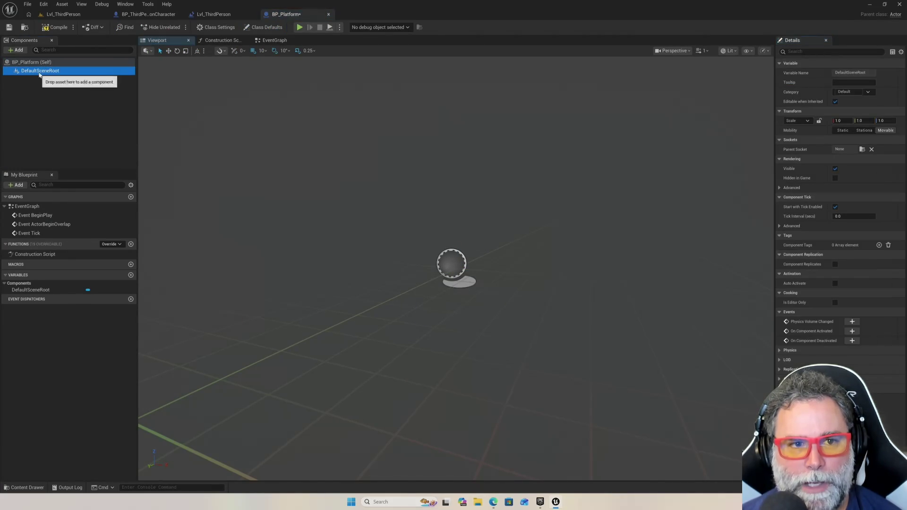
pyautogui.click(17, 50)
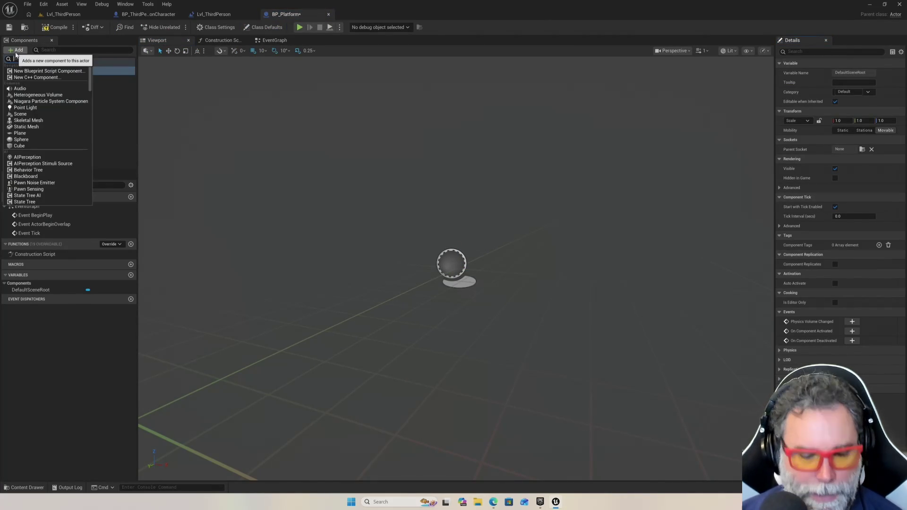
pyautogui.write('staticmesh')
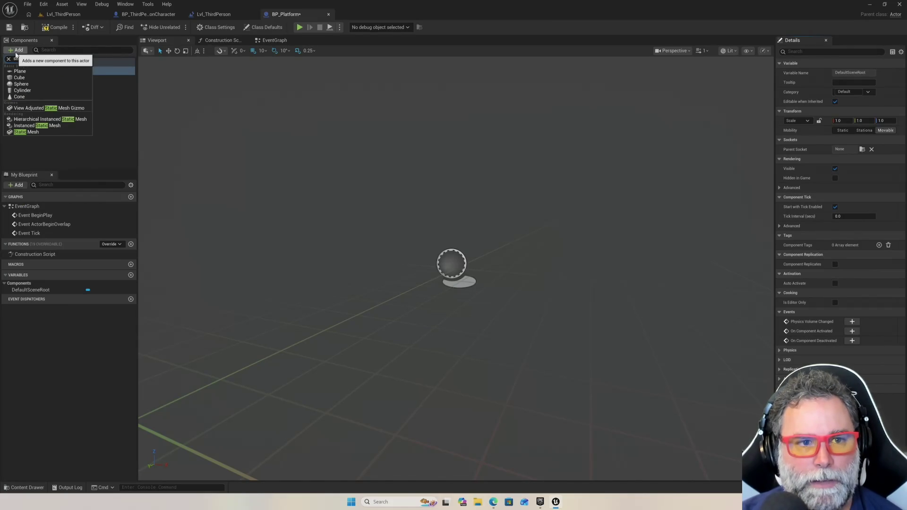
pyautogui.click(43, 132)
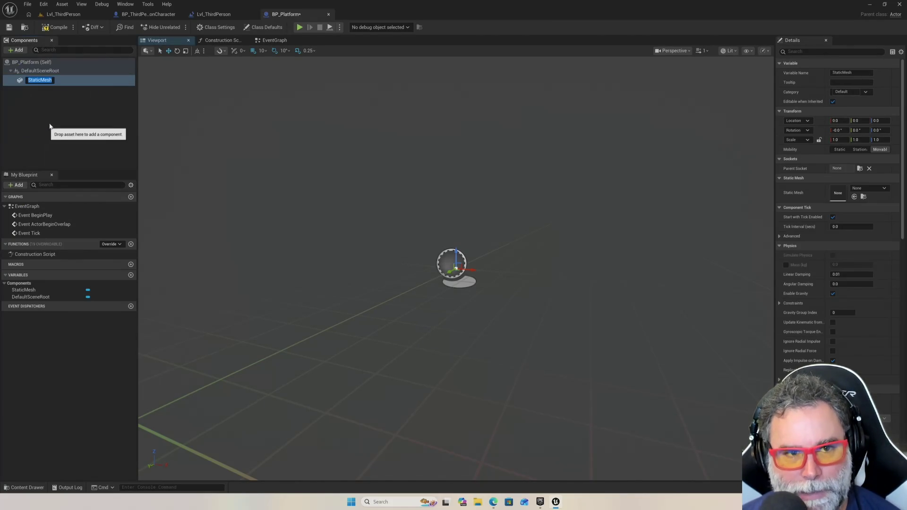
pyautogui.click(57, 113)
pyautogui.click(42, 80)
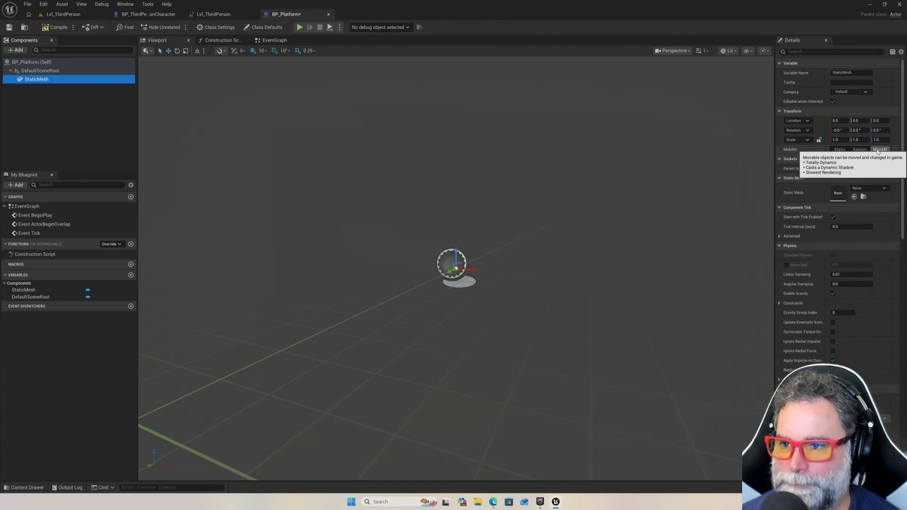
# Try Static and Stationary mobility on StaticMesh, then leave it Movable
pyautogui.click(841, 150)
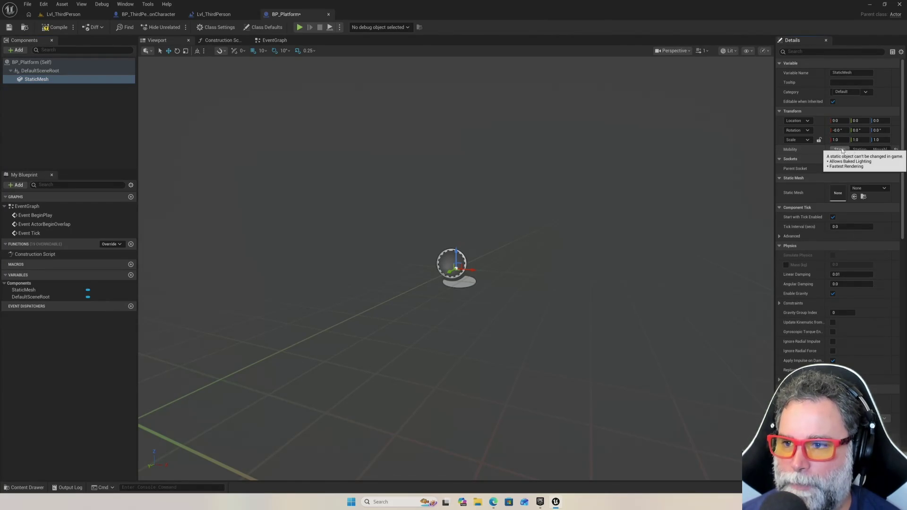
pyautogui.click(861, 151)
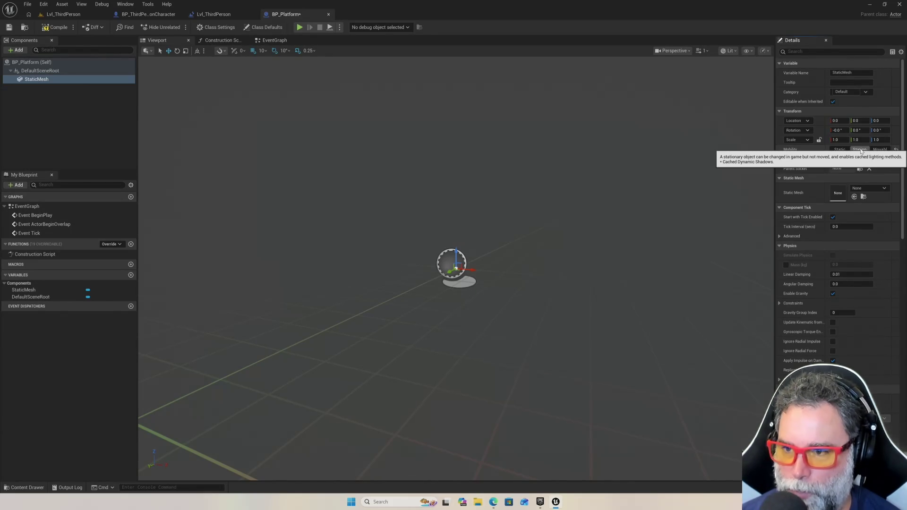
pyautogui.click(874, 152)
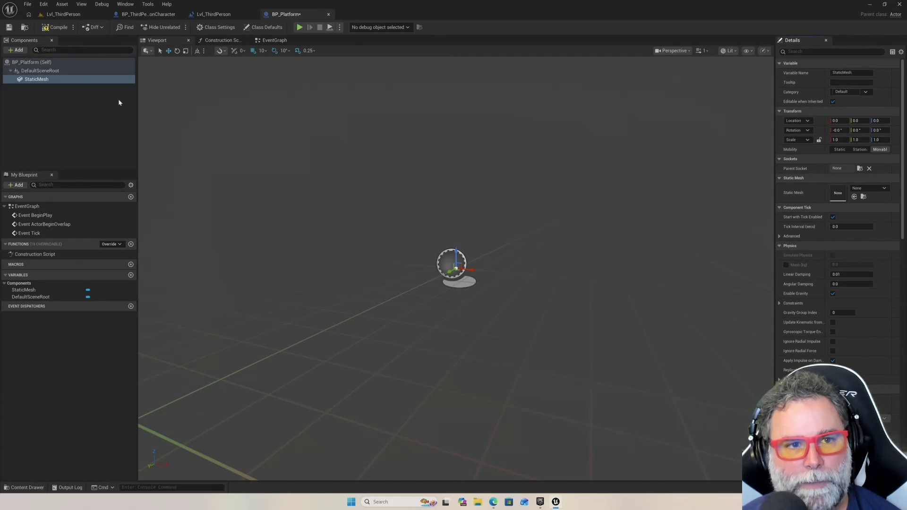
# Bring up the Add component list and scroll through the component types
pyautogui.click(19, 50)
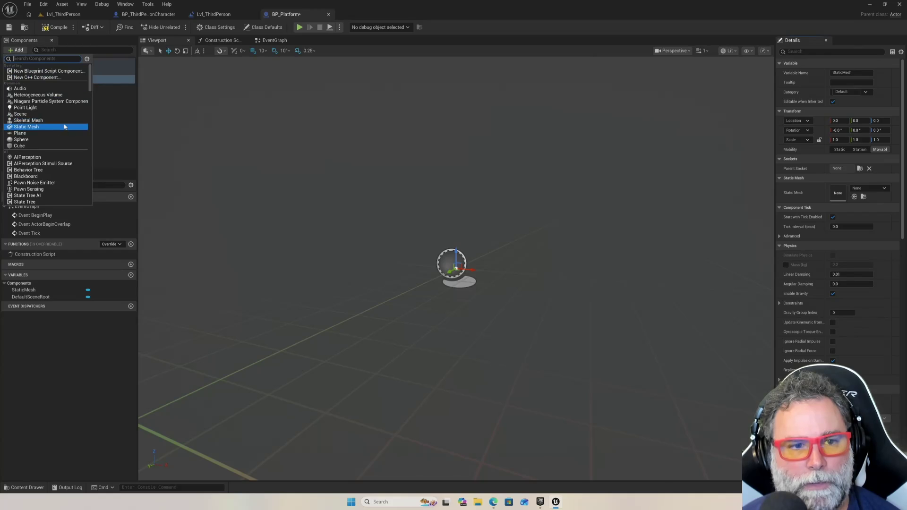
pyautogui.scroll(-3, 64, 126)
pyautogui.scroll(-3, 62, 125)
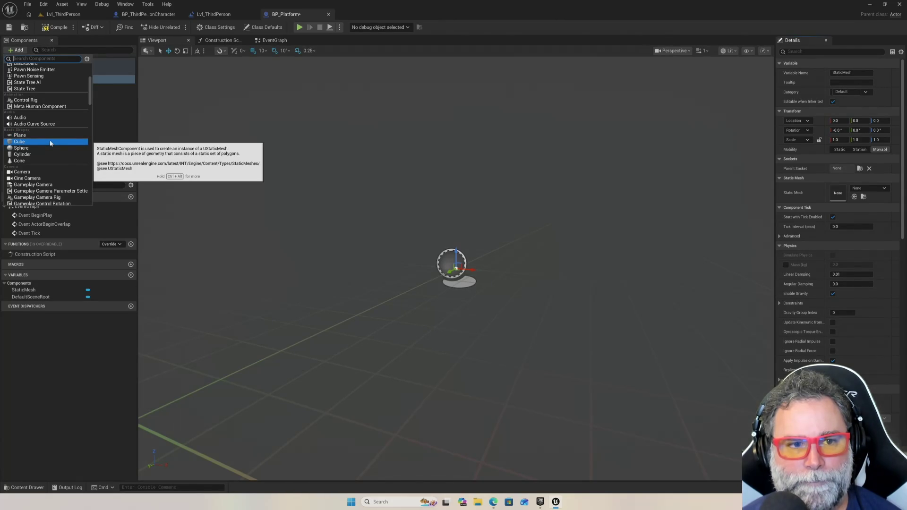
# Add a Cube component, delete the StaticMesh component, and select the Cube
pyautogui.click(51, 142)
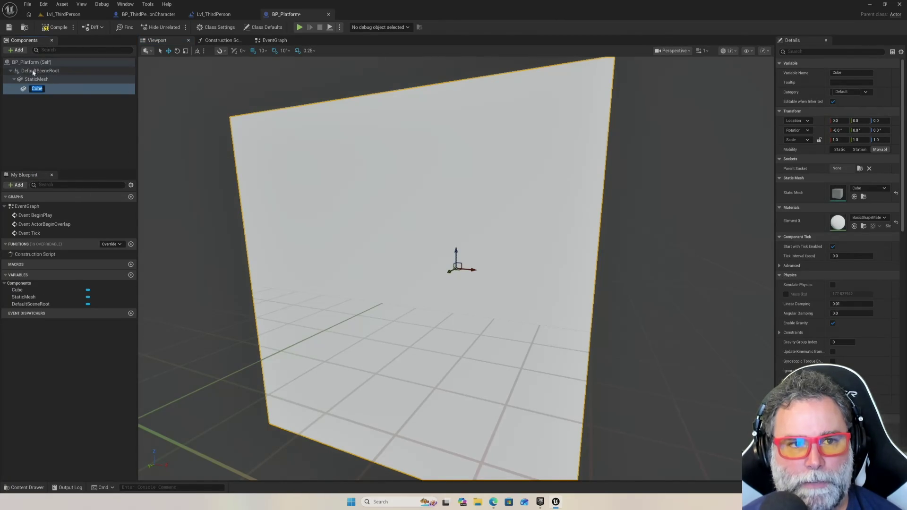
pyautogui.click(36, 79)
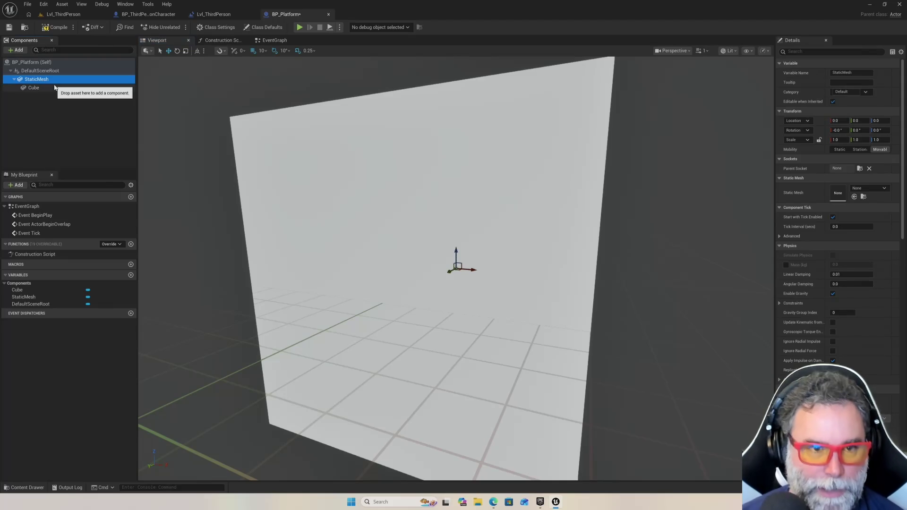
pyautogui.press('Delete')
pyautogui.click(46, 79)
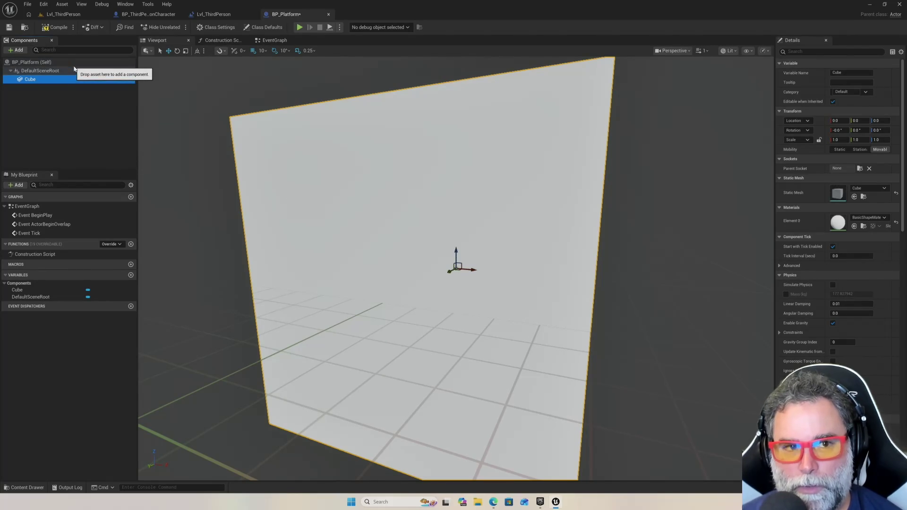
pyautogui.keyDown('ctrl'); pyautogui.click(69, 80); pyautogui.keyUp('ctrl')
# Assign the MI_PrototypeGrid material to the Cube's Element 0 material slot
pyautogui.click(68, 80)
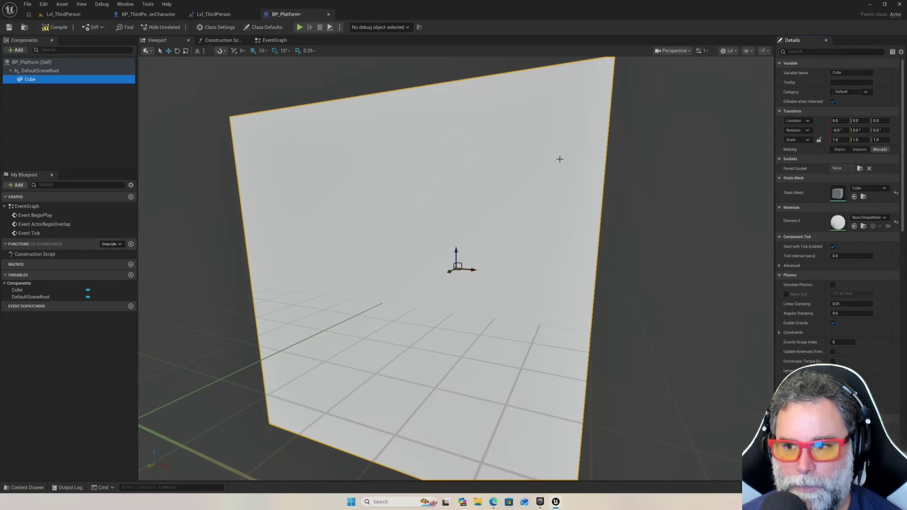
pyautogui.click(883, 218)
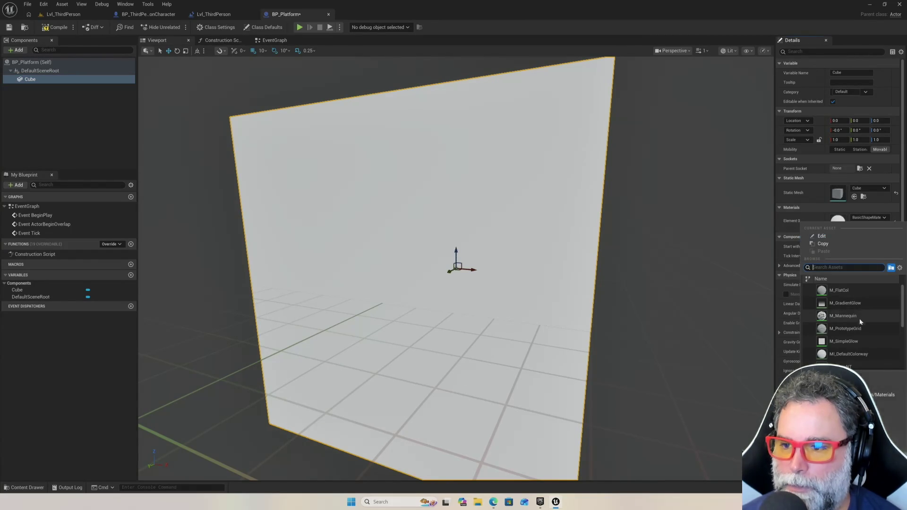
pyautogui.scroll(-2, 853, 350)
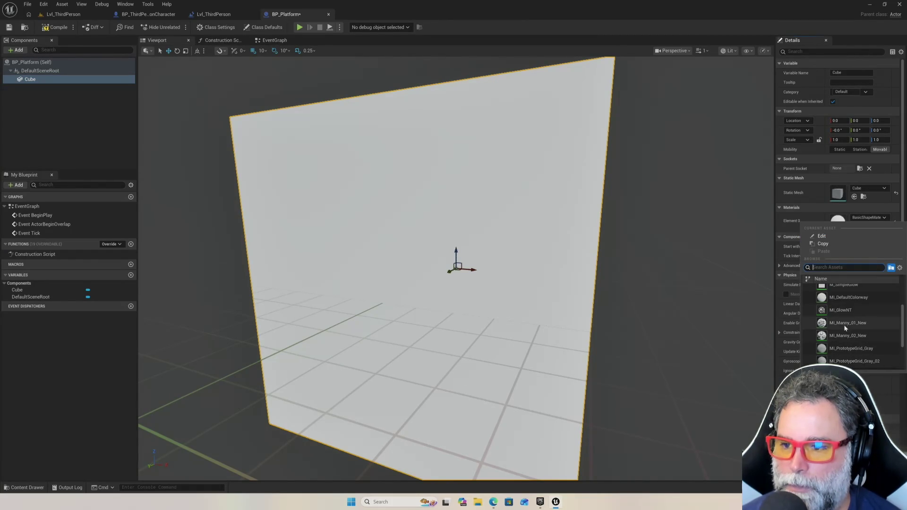
pyautogui.scroll(-3, 849, 315)
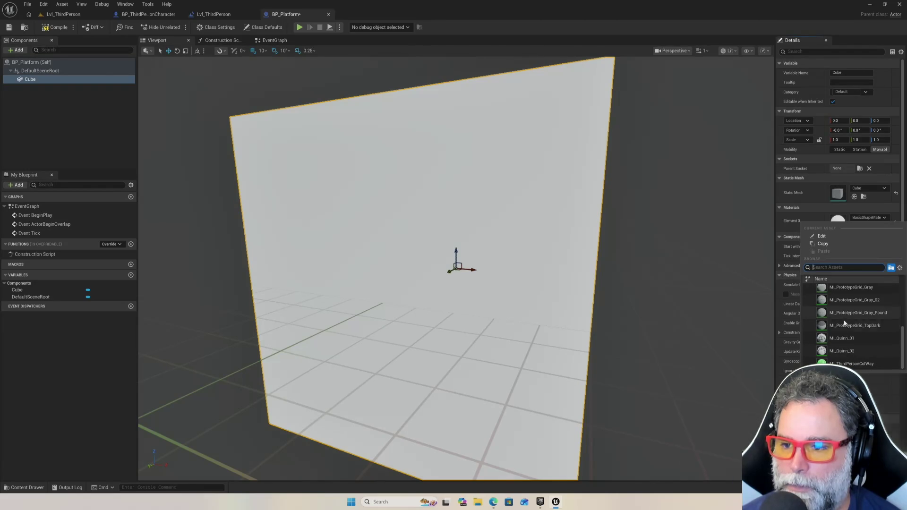
pyautogui.click(845, 289)
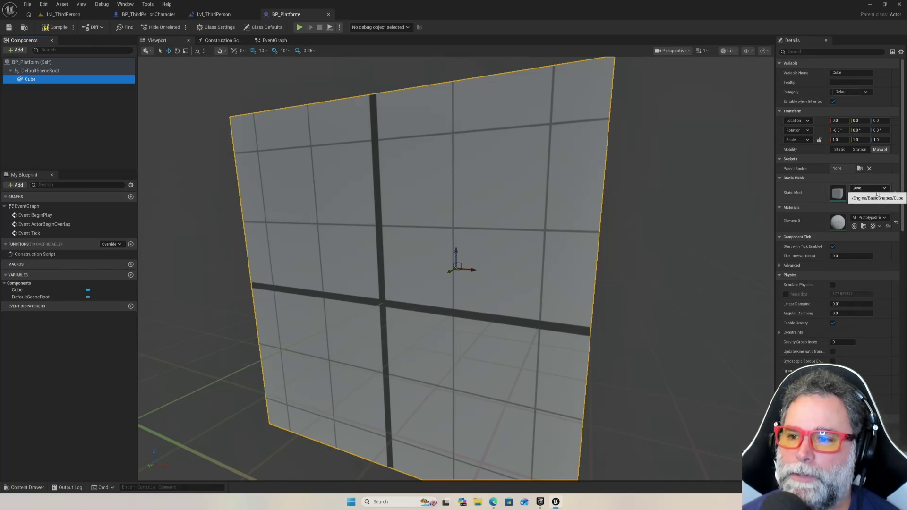
pyautogui.scroll(-2, 849, 342)
pyautogui.scroll(3, 849, 343)
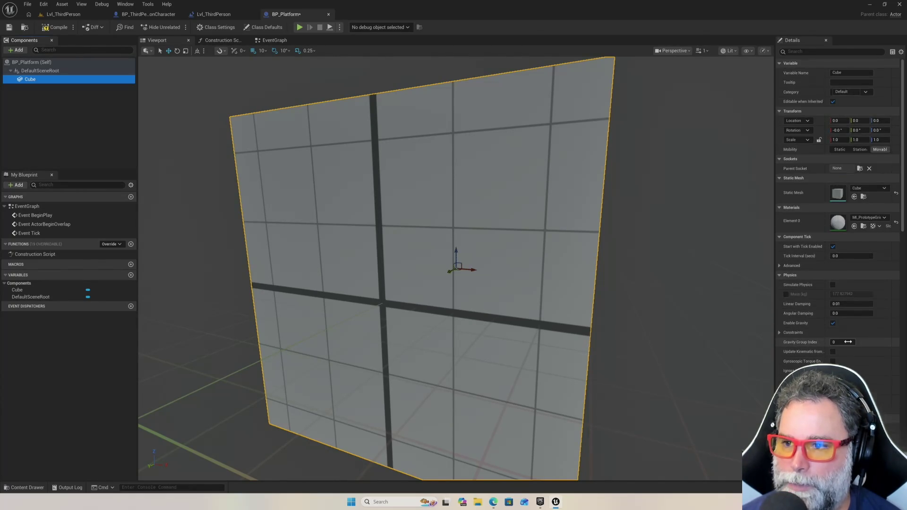
pyautogui.click(836, 140)
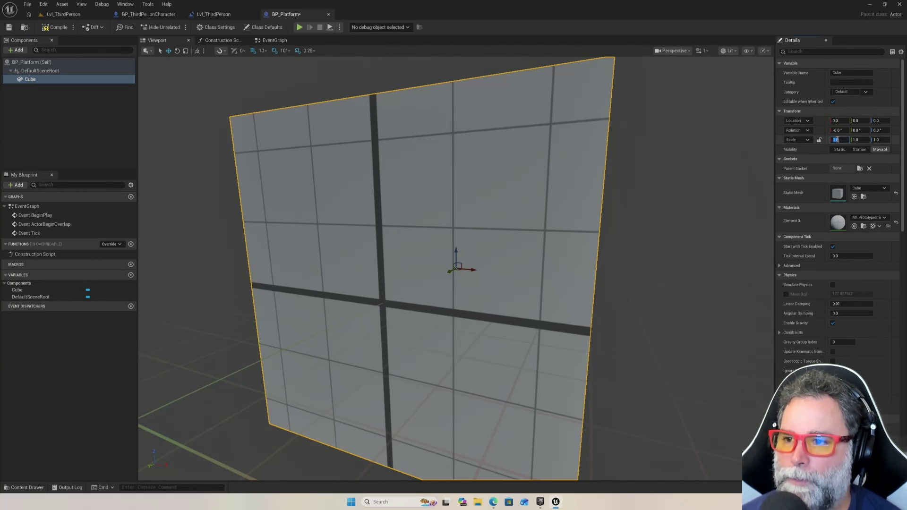
# Scale the Cube to 3 × 3 × 1 and go back to the Lvl_ThirdPerson level
pyautogui.write('3')
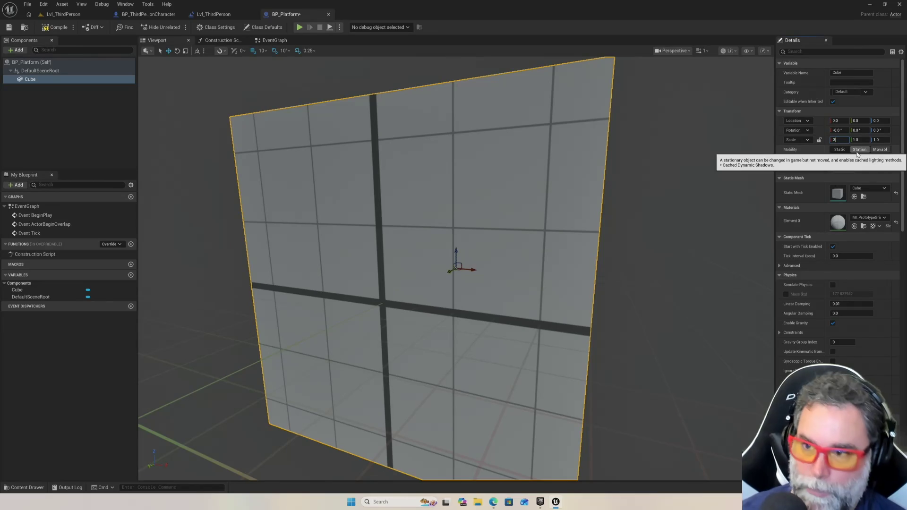
pyautogui.press('Tab')
pyautogui.write('3')
pyautogui.press('Tab')
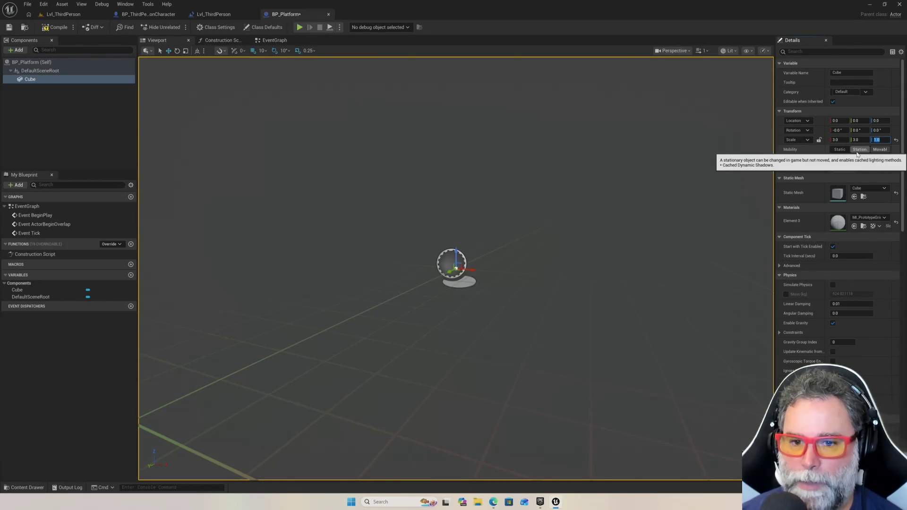
pyautogui.press('Tab')
pyautogui.scroll(-10, 557, 191)
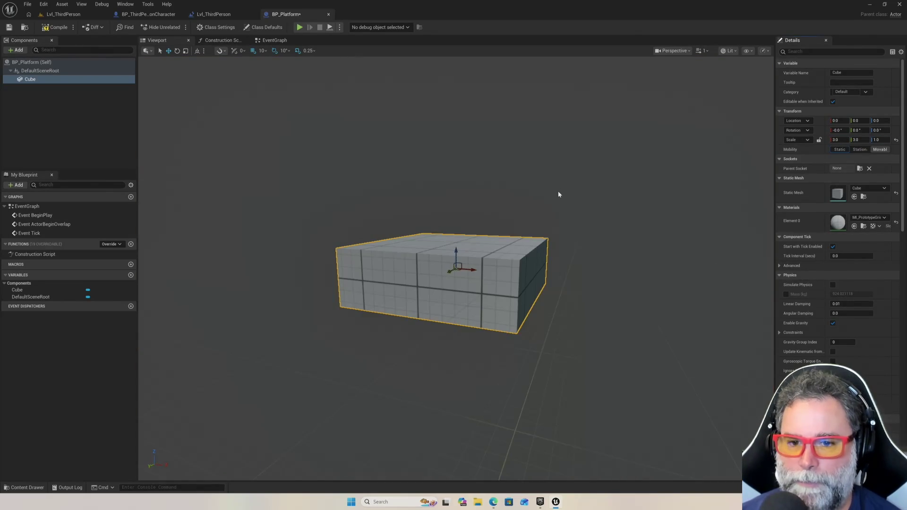
pyautogui.scroll(3, 456, 268)
pyautogui.scroll(-4, 456, 268)
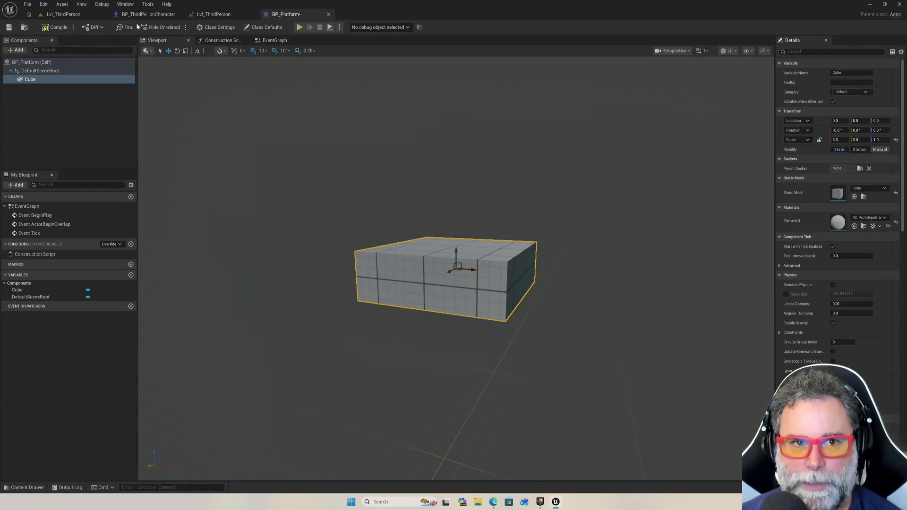
pyautogui.click(147, 14)
pyautogui.click(73, 15)
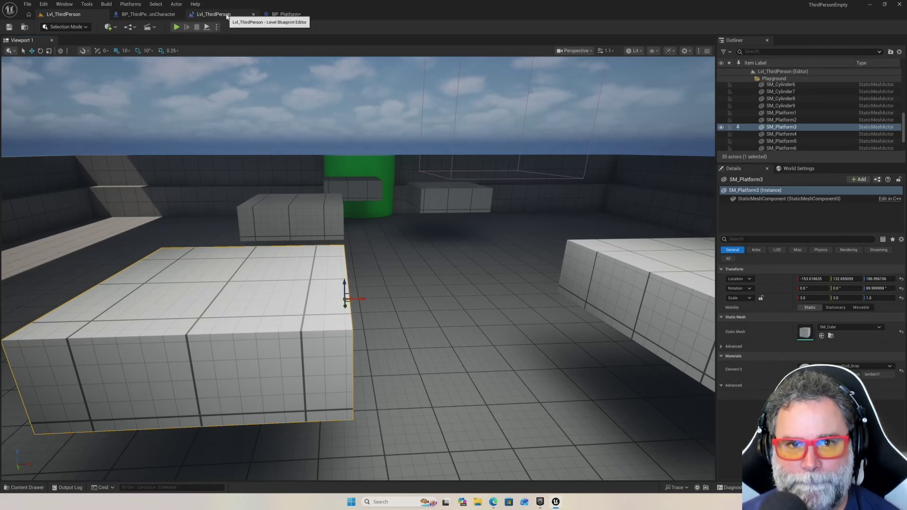
# Select the front platform SM_Platform1 and replace it with BP_Platform from the Outliner
pyautogui.press('f')
pyautogui.scroll(-10, 212, 159)
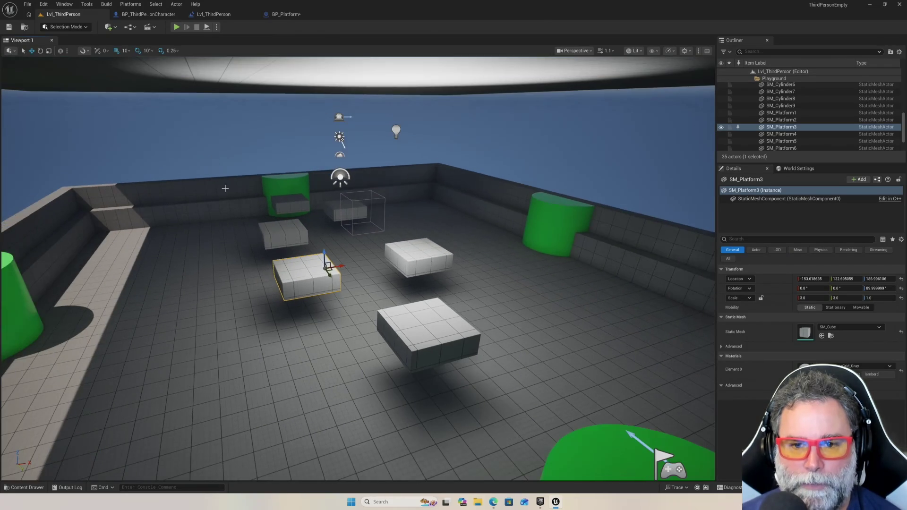
pyautogui.moveTo(226, 188)
pyautogui.mouseDown()
pyautogui.moveTo(204, 189)
pyautogui.moveTo(237, 184)
pyautogui.moveTo(382, 281)
pyautogui.mouseUp()
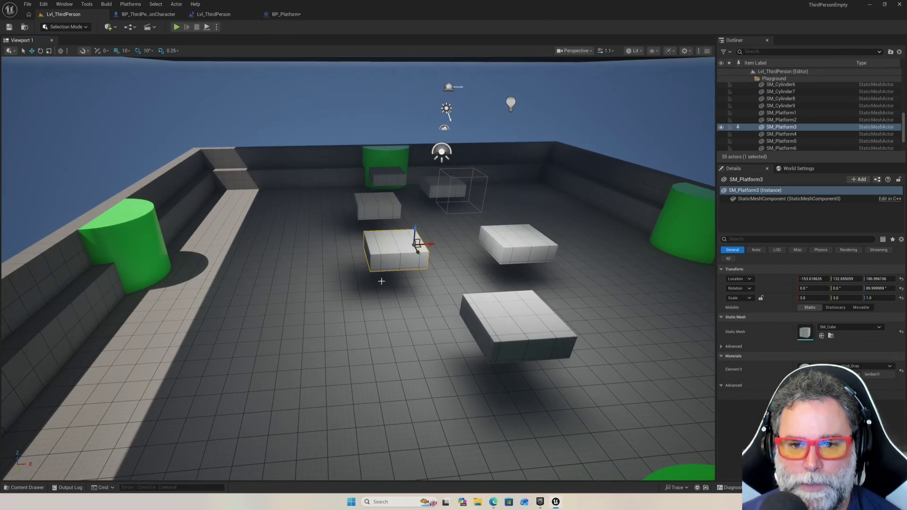
pyautogui.click(491, 309)
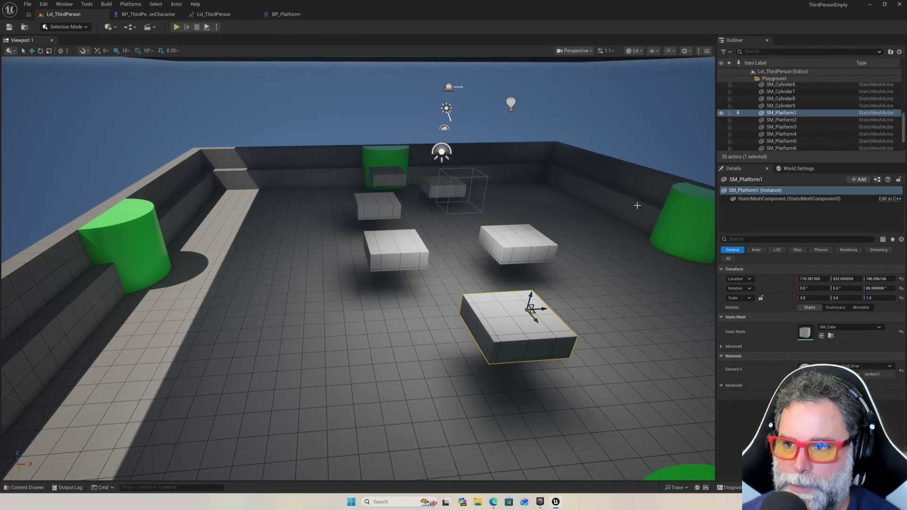
pyautogui.rightClick(788, 113)
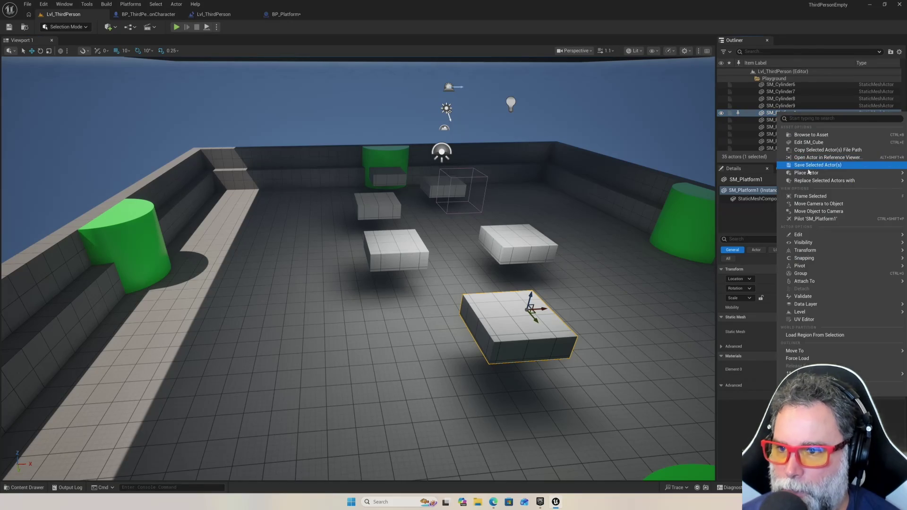
pyautogui.moveTo(815, 173)
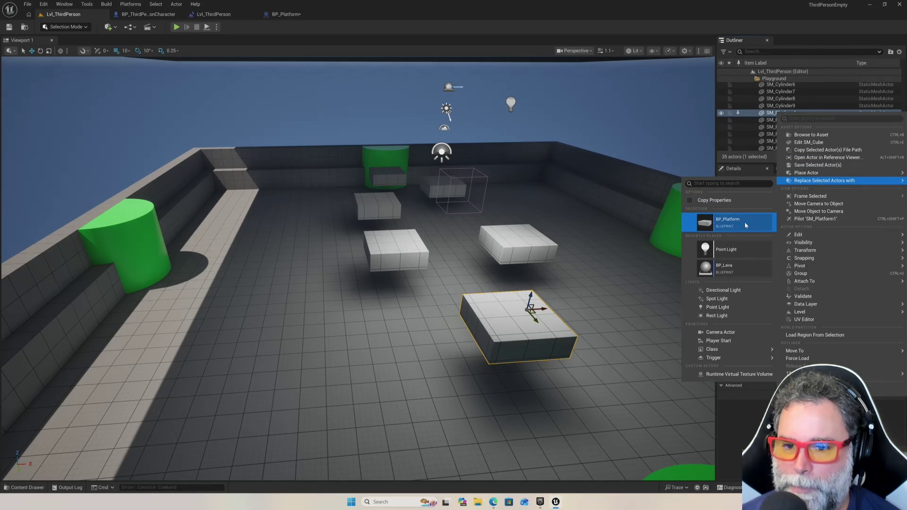
pyautogui.click(723, 222)
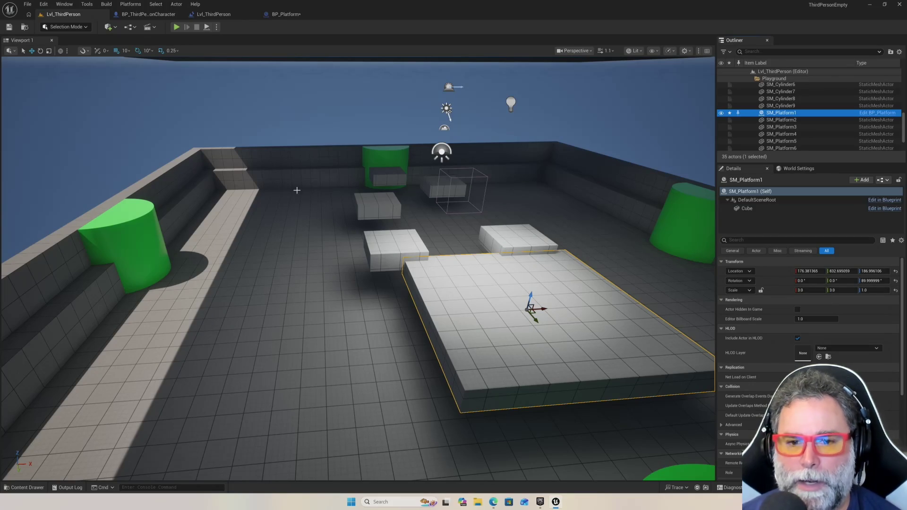
# Reset BP_Platform's Cube scale to 1 × 1 × 1, save, and return to Lvl_ThirdPerson
pyautogui.click(286, 15)
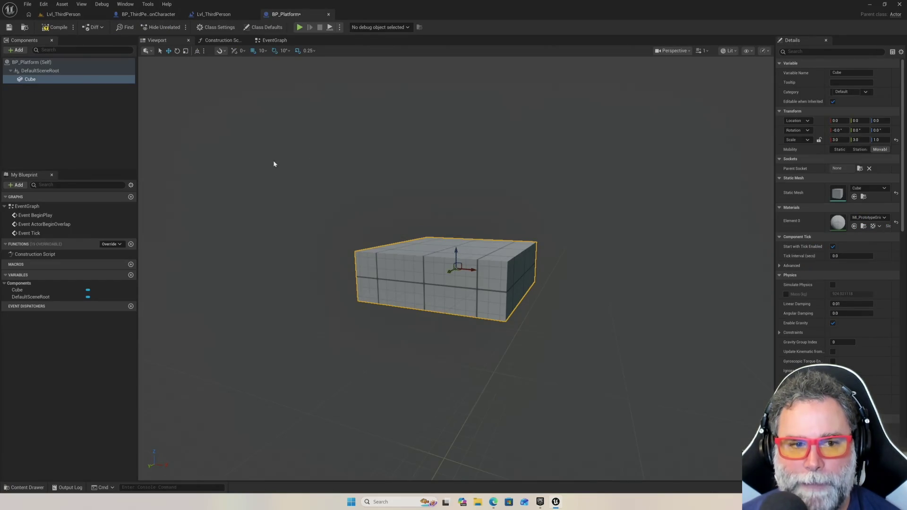
pyautogui.click(835, 140)
pyautogui.write('1')
pyautogui.press('Tab')
pyautogui.write('1')
pyautogui.press('Tab')
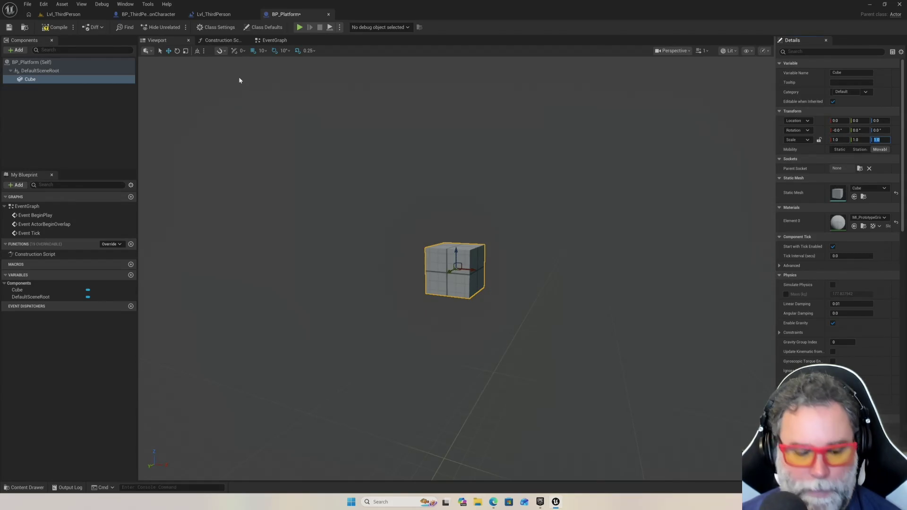
pyautogui.hotkey('ctrl', 's')
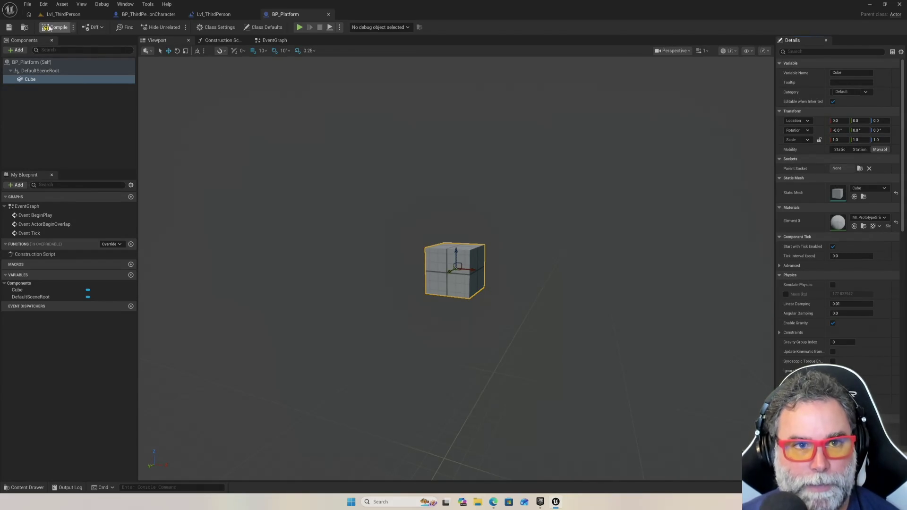
pyautogui.click(63, 15)
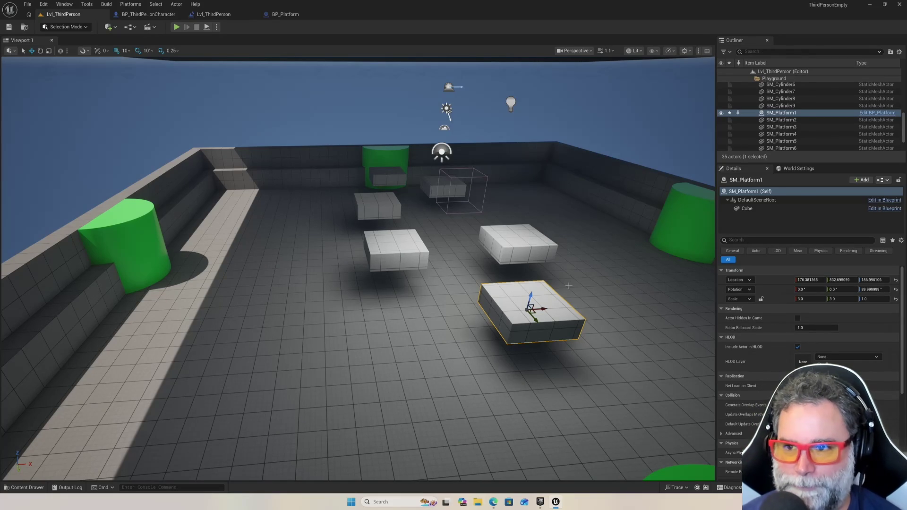
# Replace SM_Platform2 through SM_Platform6 with BP_Platform instances, then clear the selection
pyautogui.click(788, 120)
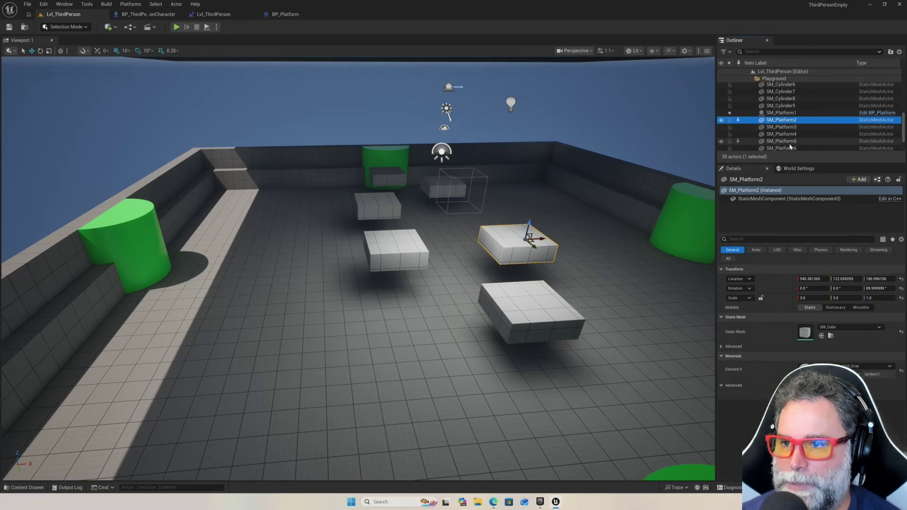
pyautogui.scroll(-1, 794, 143)
pyautogui.scroll(-1, 793, 143)
pyautogui.keyDown('shift'); pyautogui.click(783, 126); pyautogui.keyUp('shift')
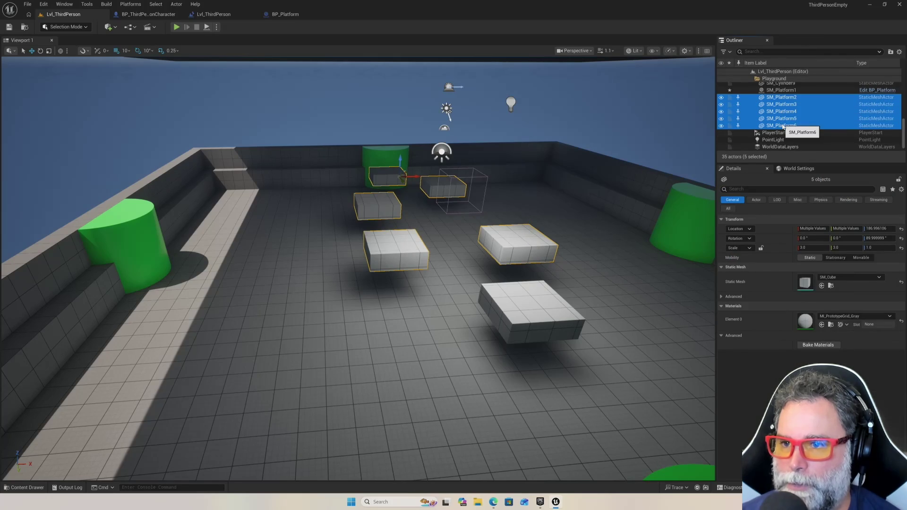
pyautogui.rightClick(783, 126)
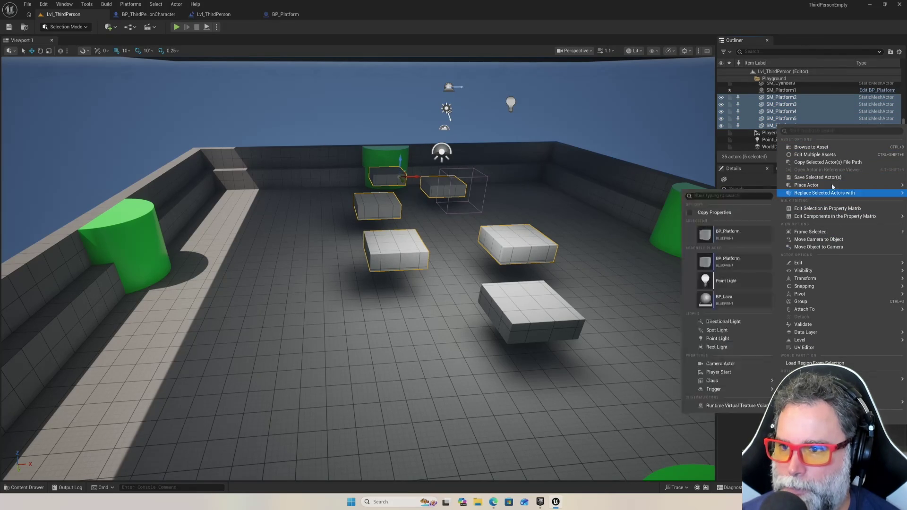
pyautogui.moveTo(830, 188)
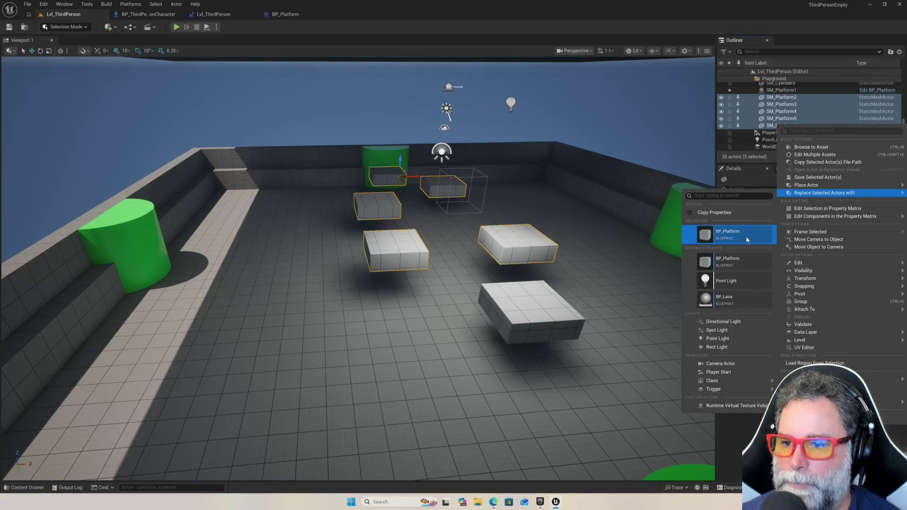
pyautogui.click(746, 239)
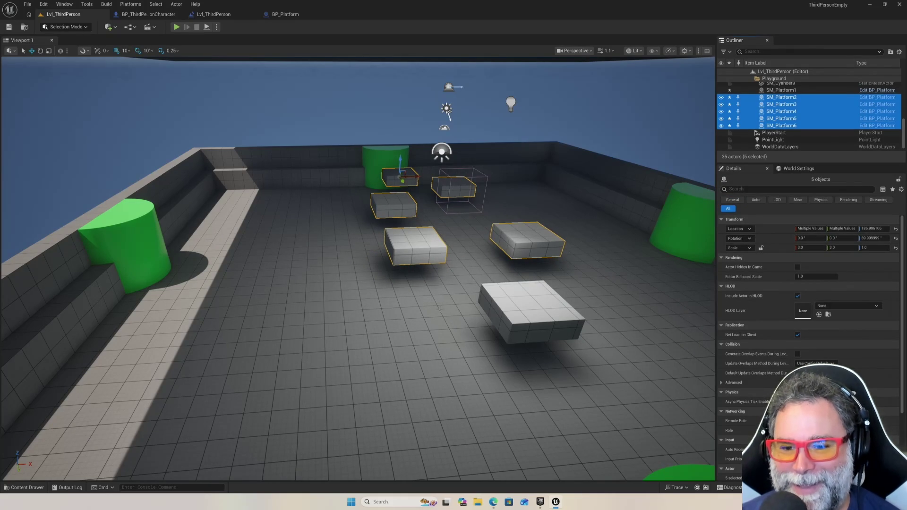
pyautogui.click(441, 308)
pyautogui.press('Escape')
pyautogui.scroll(5, 459, 332)
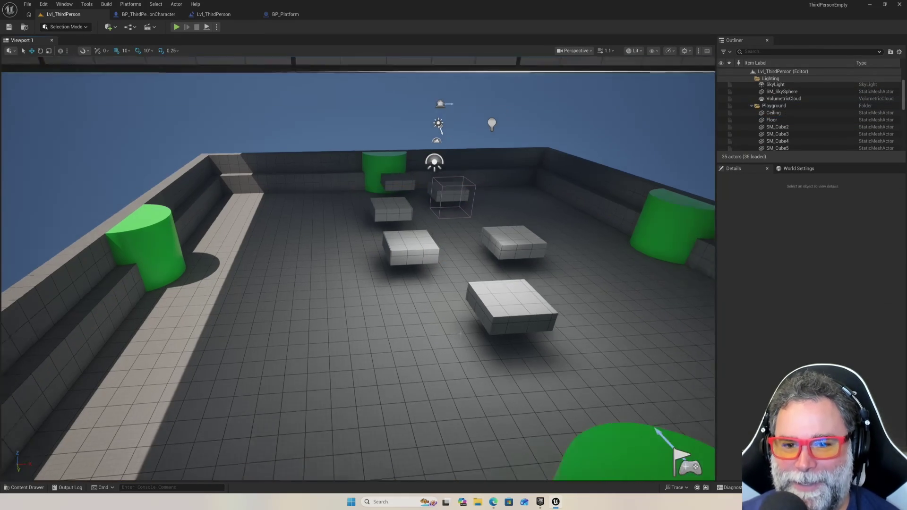
pyautogui.scroll(3, 460, 332)
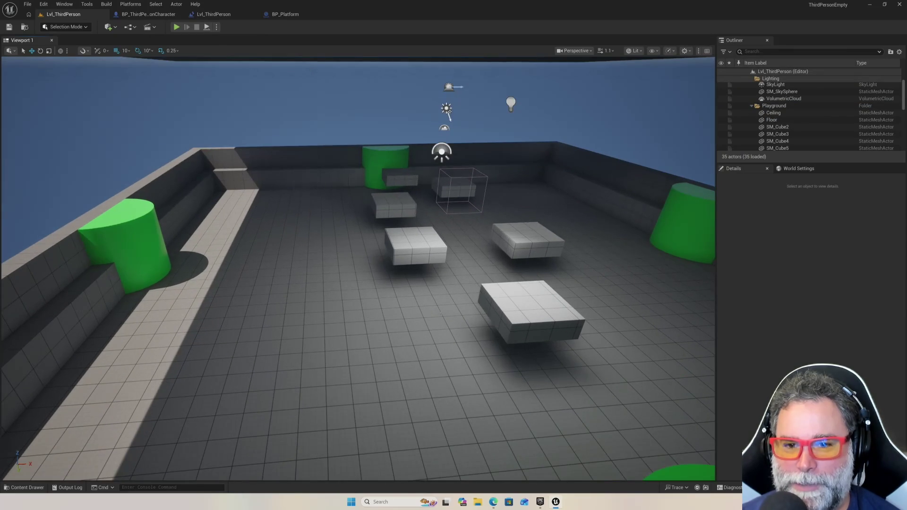
pyautogui.click(176, 28)
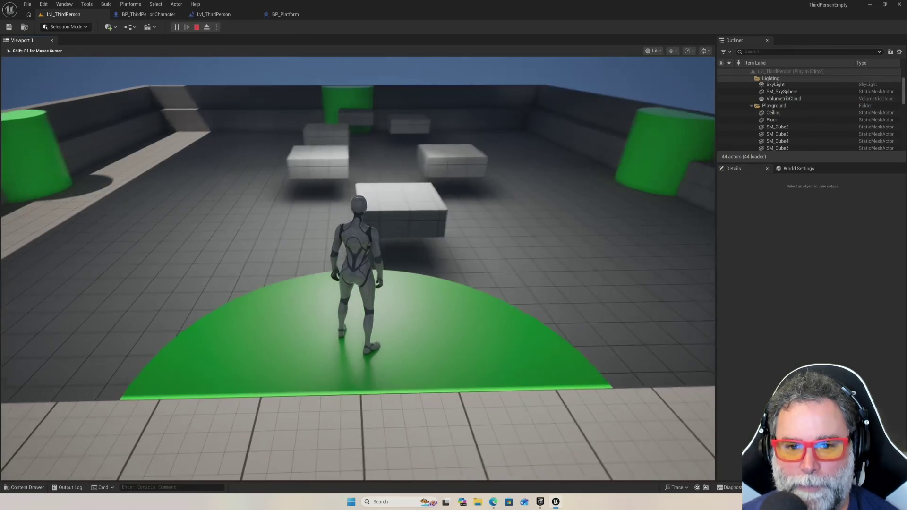
pyautogui.press('w')
pyautogui.press('space')
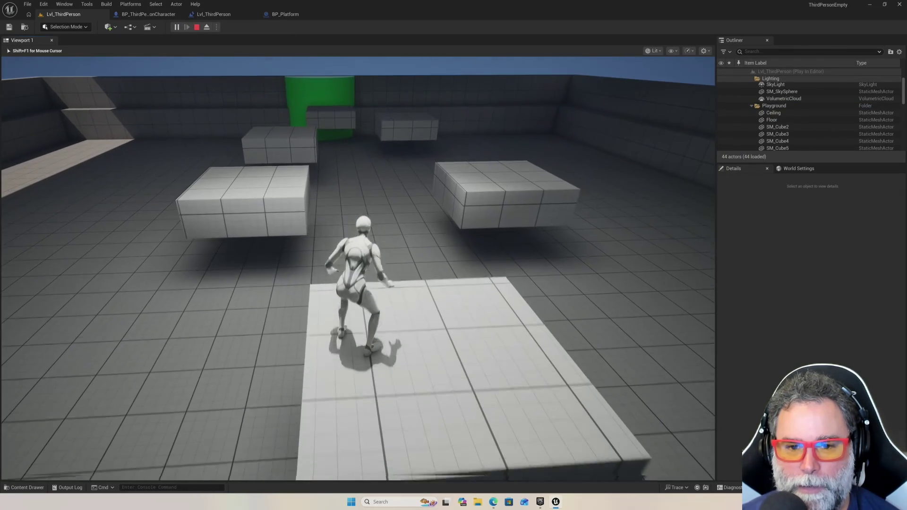
pyautogui.press('space')
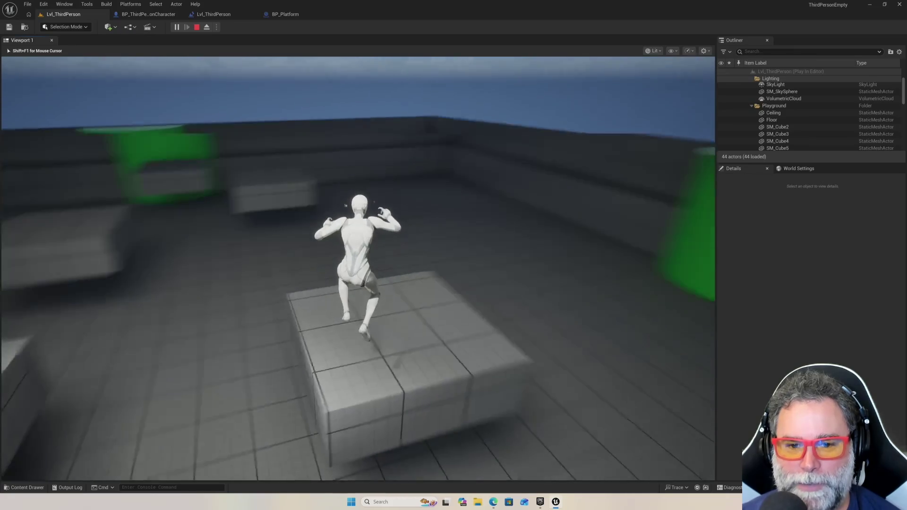
pyautogui.press('space')
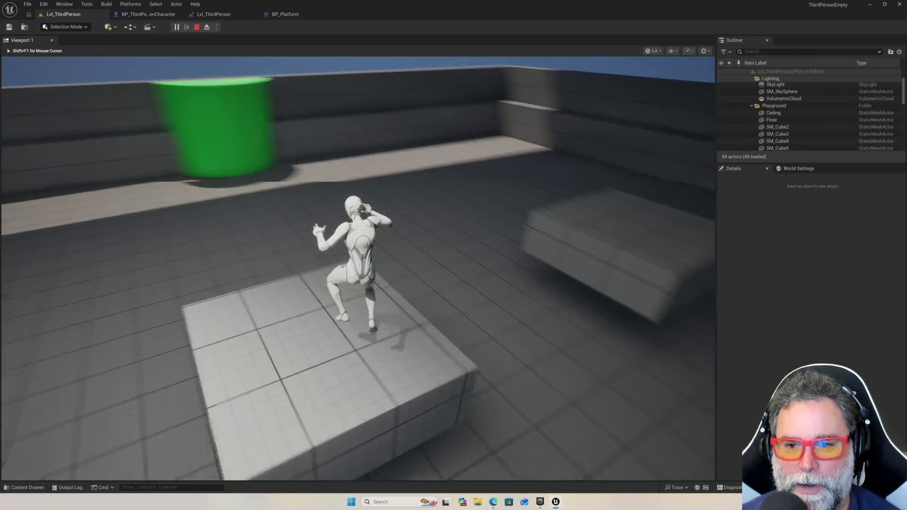
pyautogui.press('space')
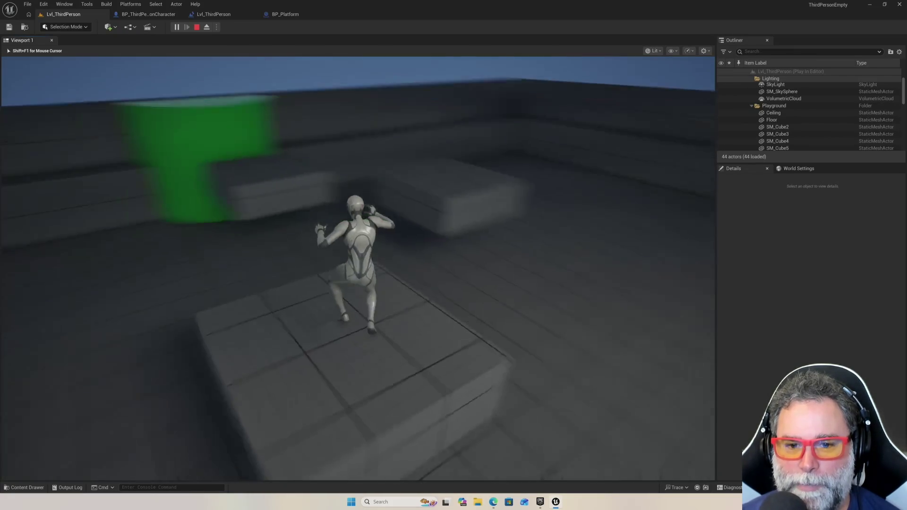
pyautogui.press('w')
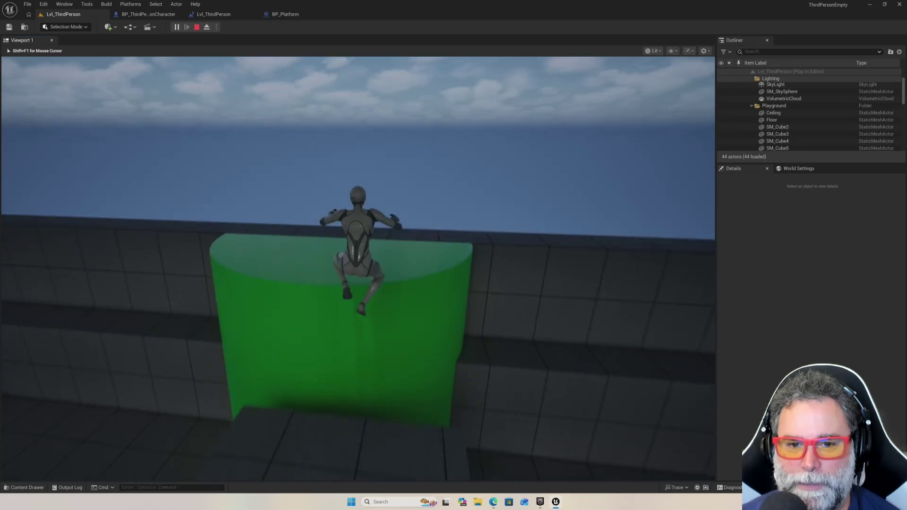
pyautogui.press('space')
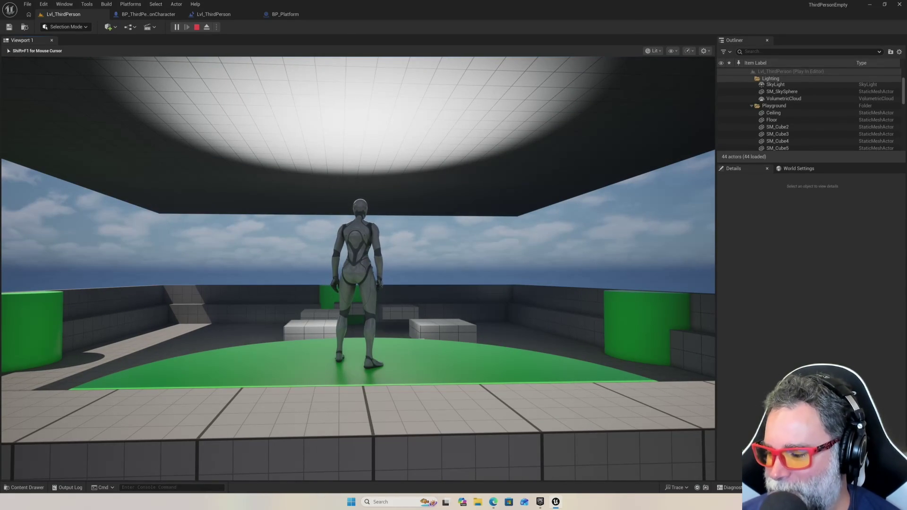
pyautogui.press('w')
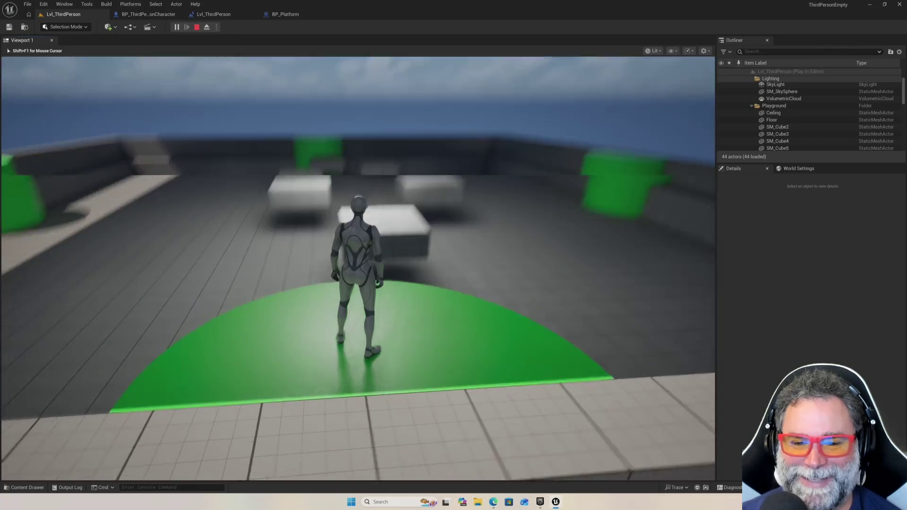
pyautogui.press('space')
pyautogui.press('w')
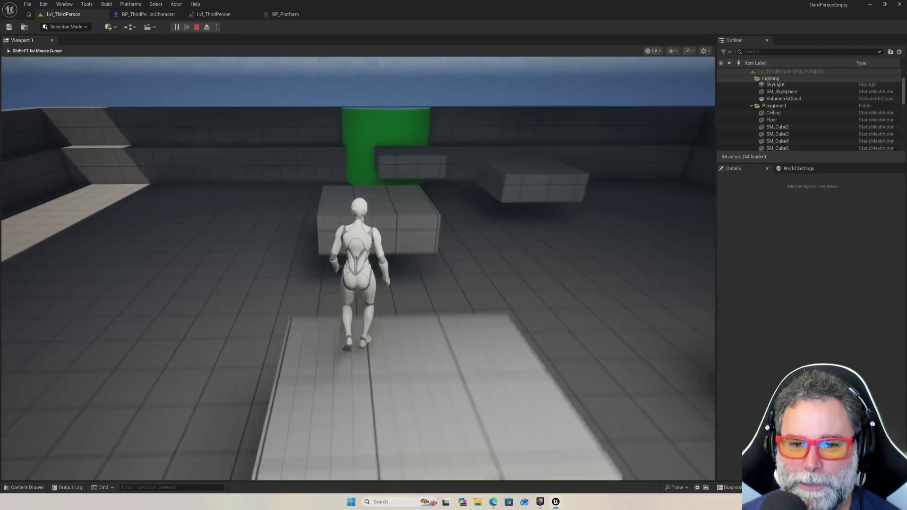
pyautogui.press('space')
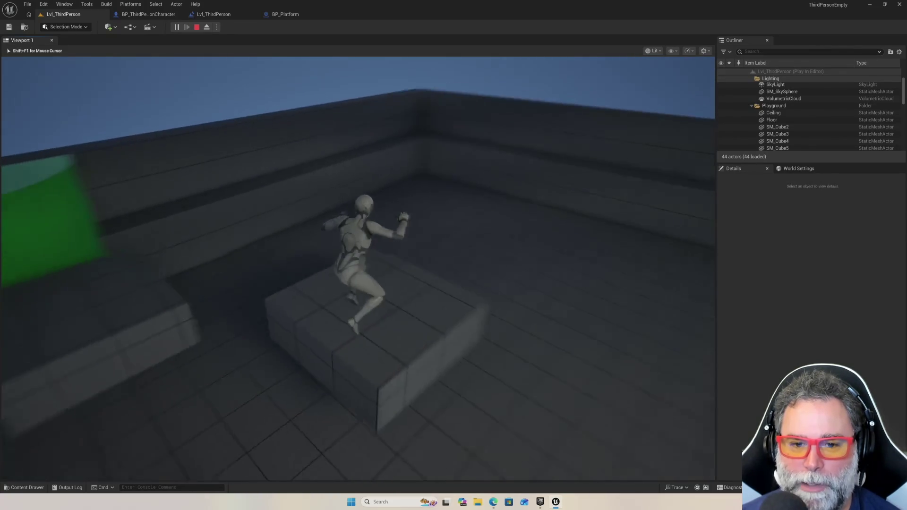
pyautogui.press('space')
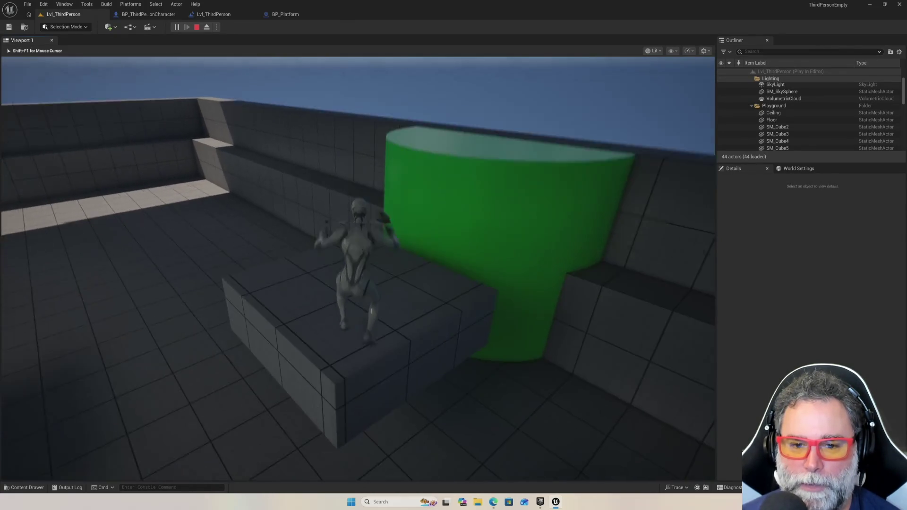
pyautogui.press('space')
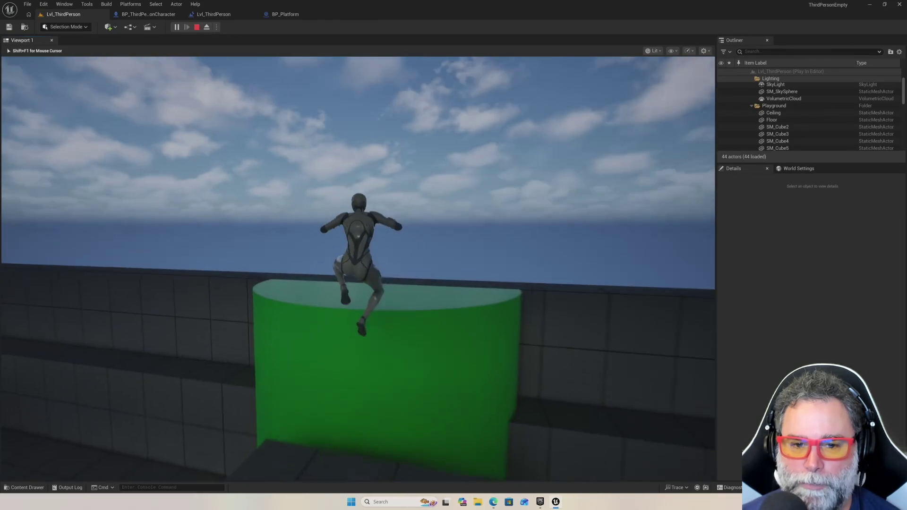
pyautogui.press('w')
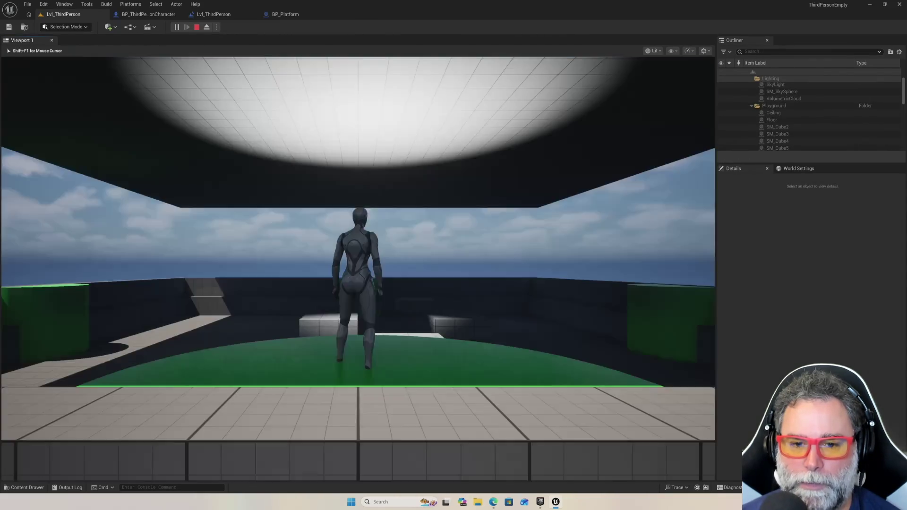
pyautogui.press('Escape')
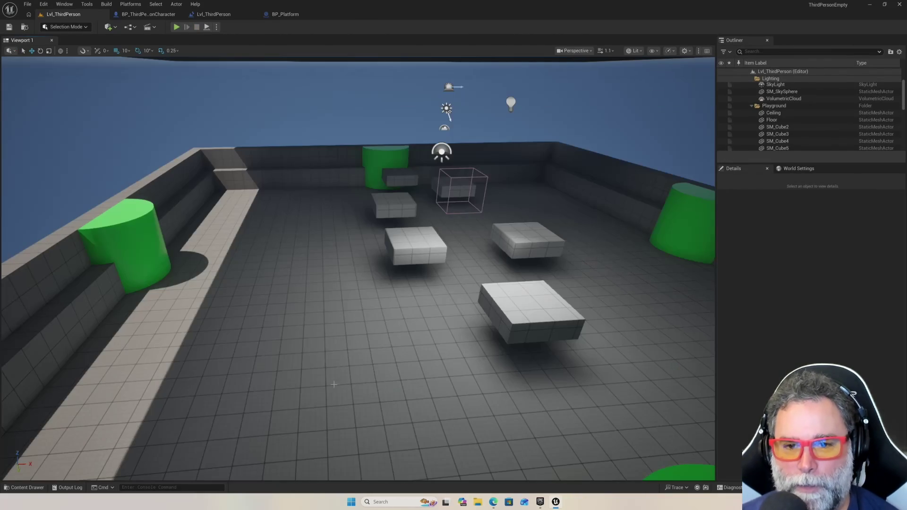
# Nudge SM_Platform6 along the Y axis to −1367, then start a new Play session
pyautogui.moveTo(333, 385); pyautogui.dragTo(441, 367)
pyautogui.moveTo(457, 293)
pyautogui.mouseDown()
pyautogui.moveTo(543, 206)
pyautogui.moveTo(543, 133)
pyautogui.moveTo(561, 200)
pyautogui.mouseUp()
pyautogui.click(392, 172)
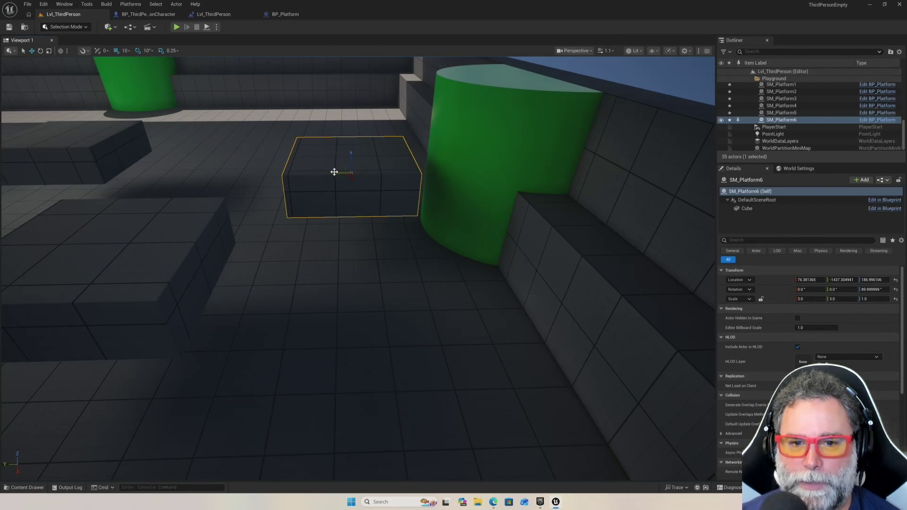
pyautogui.moveTo(335, 172); pyautogui.dragTo(312, 173)
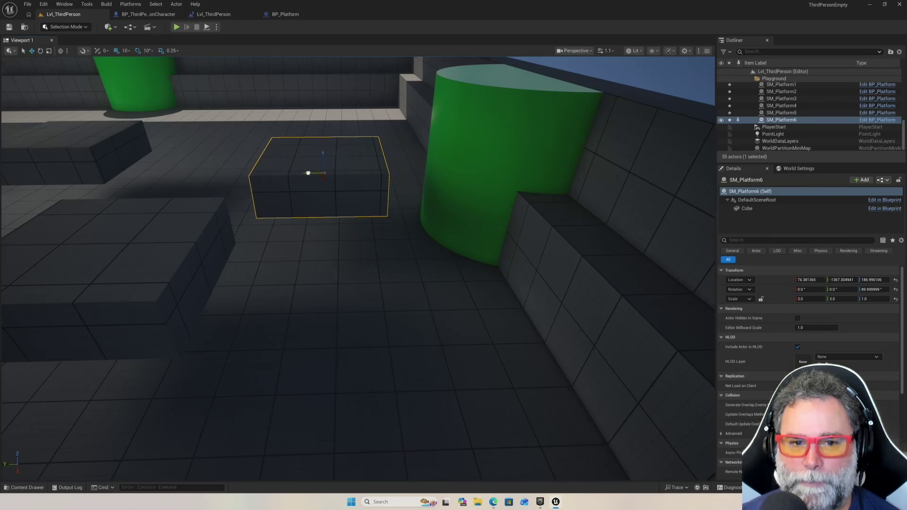
pyautogui.scroll(-10, 324, 256)
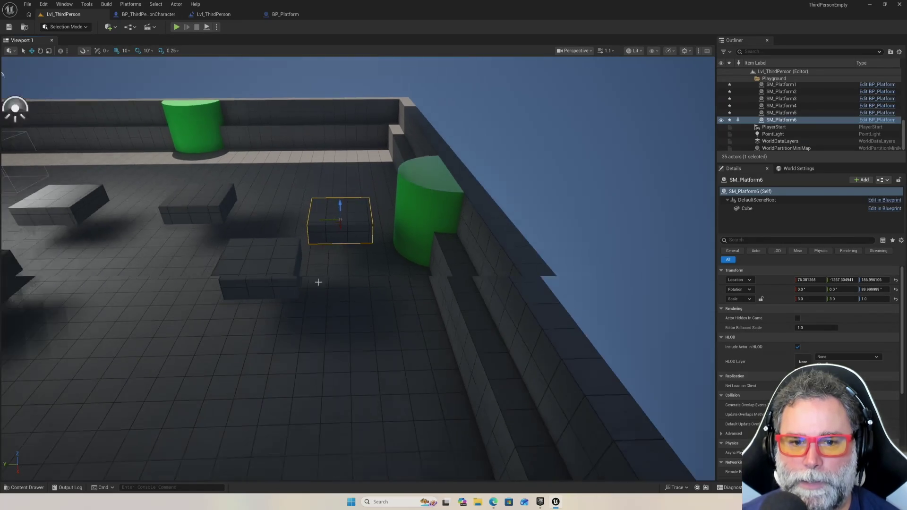
pyautogui.moveTo(324, 257); pyautogui.dragTo(208, 274)
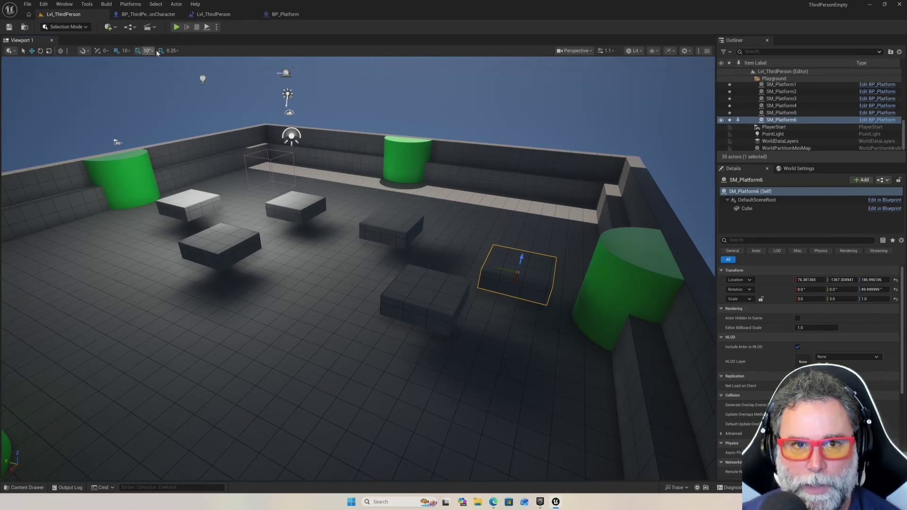
pyautogui.click(175, 27)
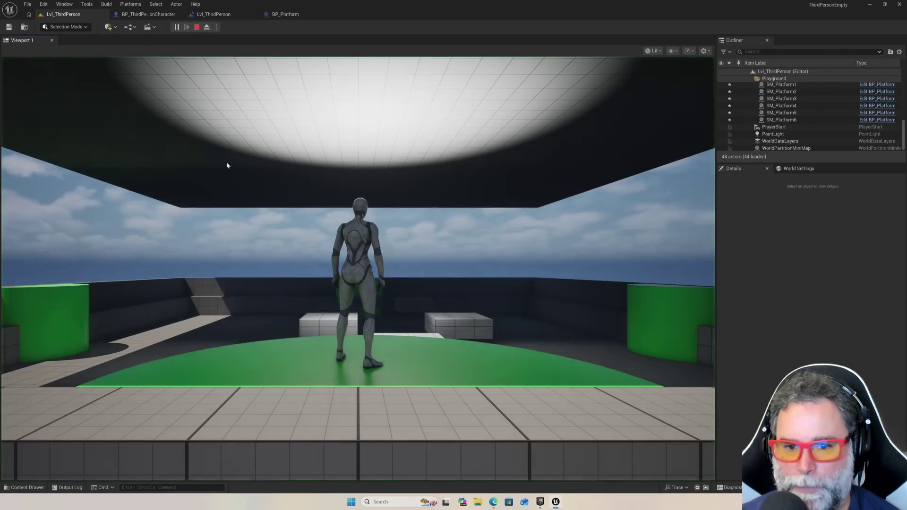
# Run and jump the character across the floating platforms up onto the green cylinder
pyautogui.press('w')
pyautogui.press('space')
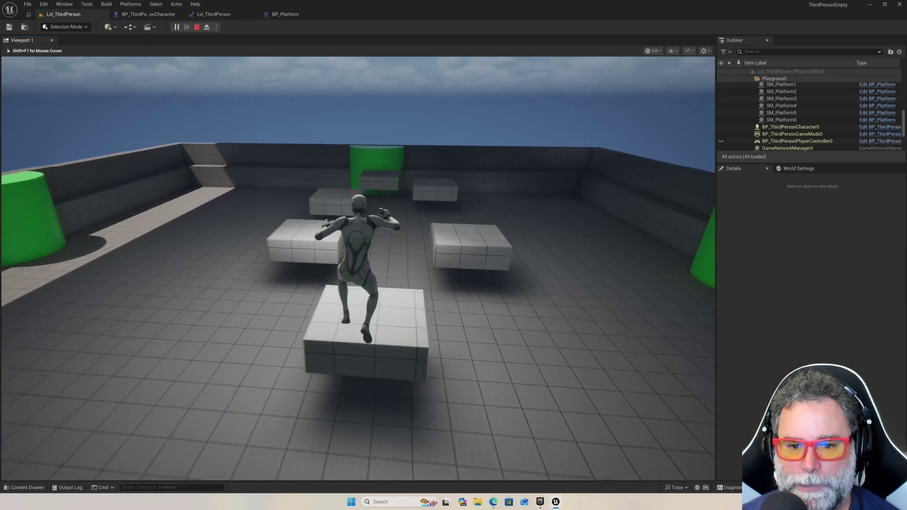
pyautogui.press('w')
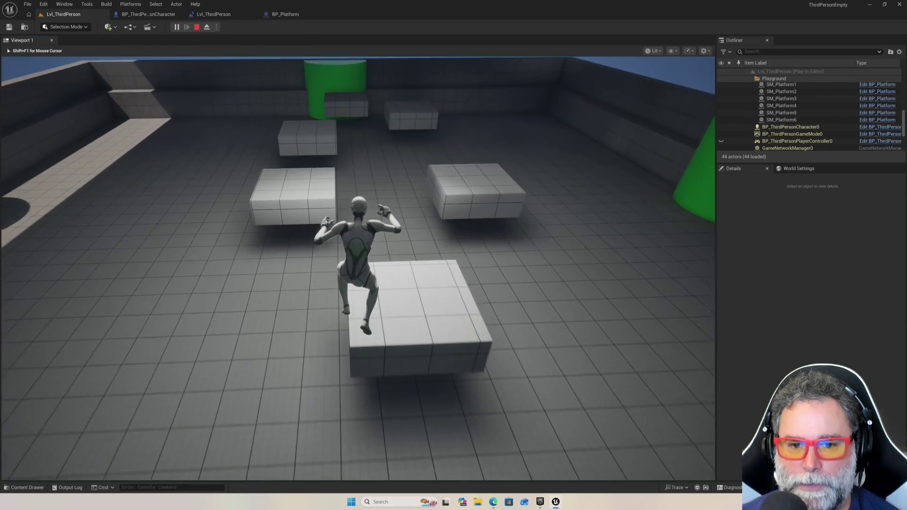
pyautogui.press('space')
pyautogui.press('w')
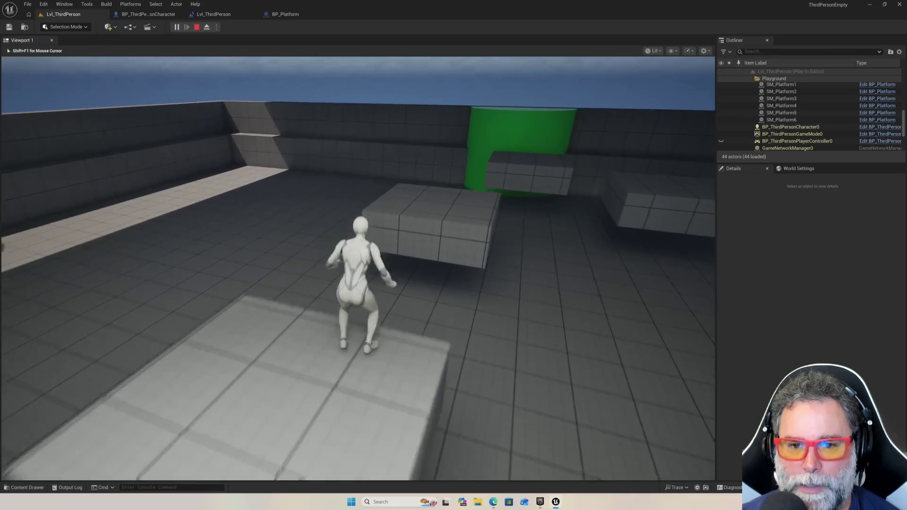
pyautogui.press('space')
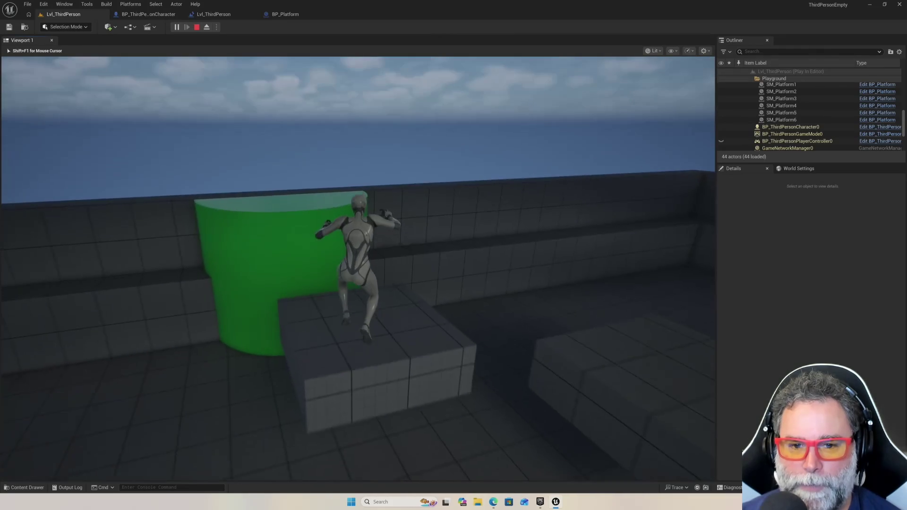
pyautogui.press('space')
# Drop off toward the white boxes, hop across them, then end the play session
pyautogui.press('w')
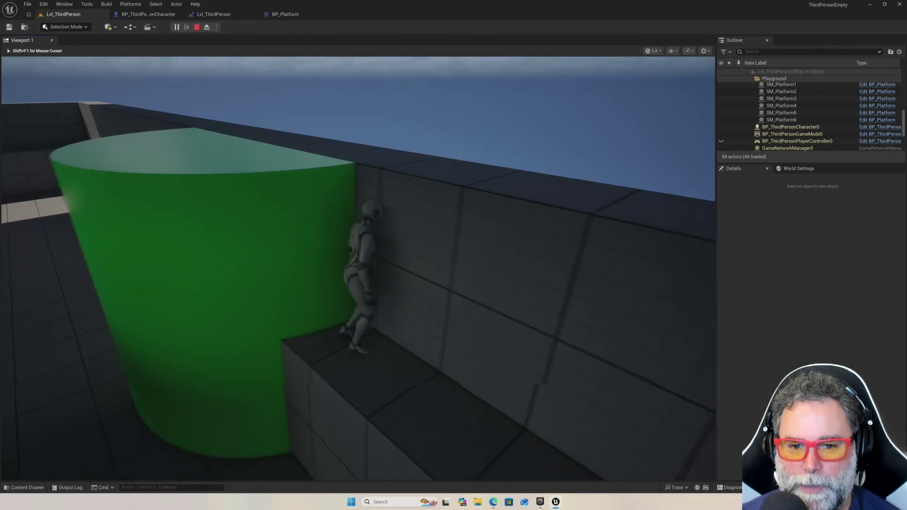
pyautogui.press('w')
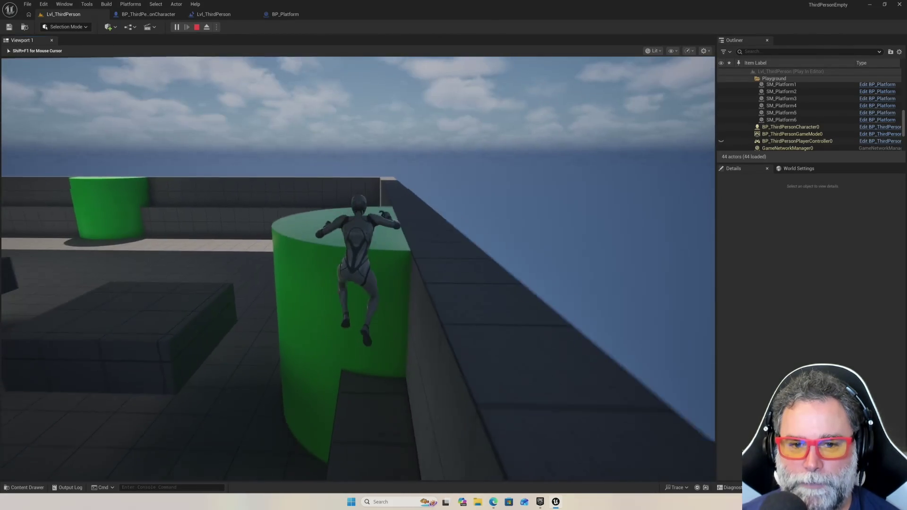
pyautogui.press('w')
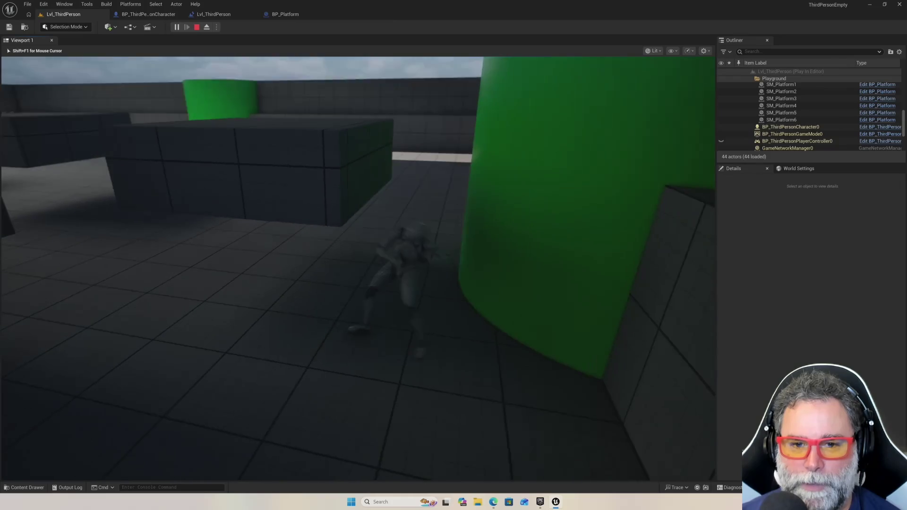
pyautogui.press('w')
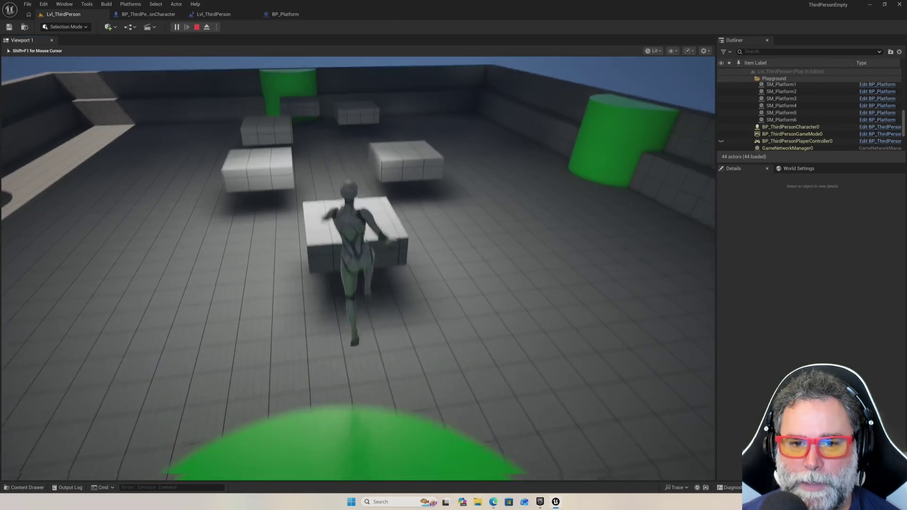
pyautogui.press('space')
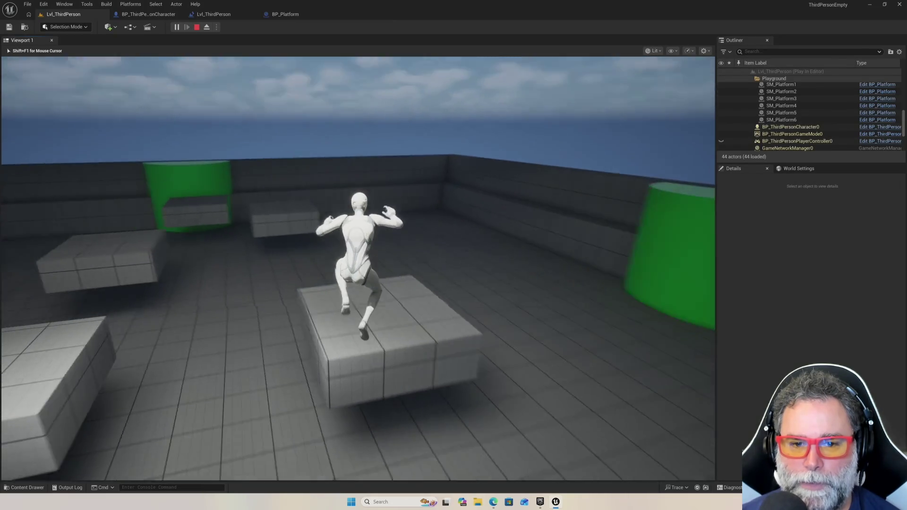
pyautogui.press('w')
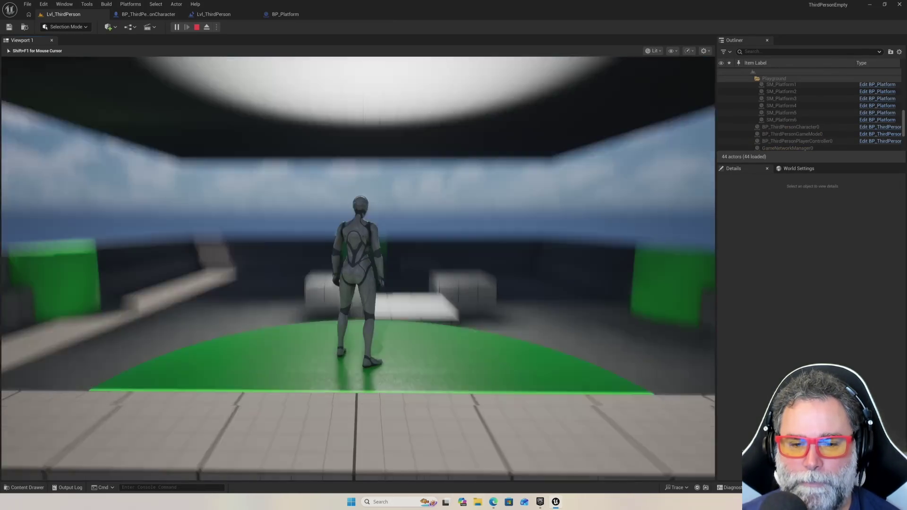
pyautogui.press('Escape')
pyautogui.scroll(-5, 121, 217)
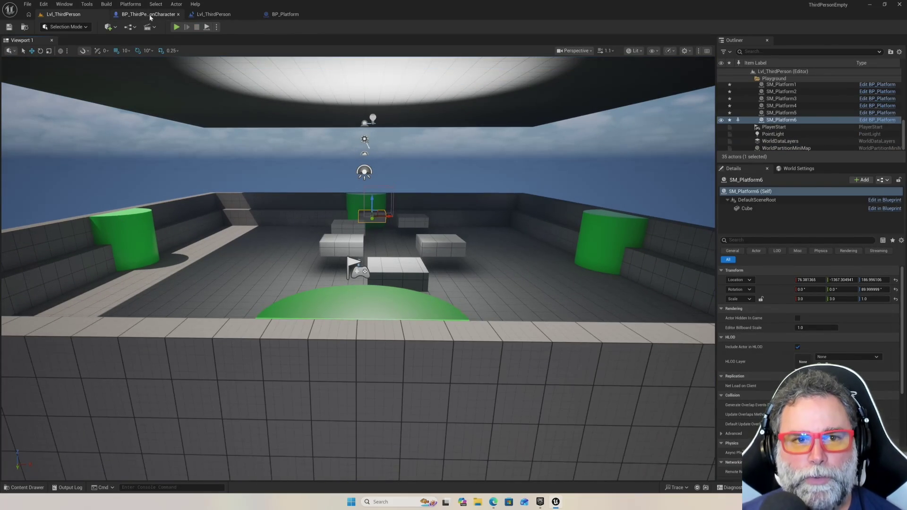
pyautogui.click(151, 14)
pyautogui.click(285, 15)
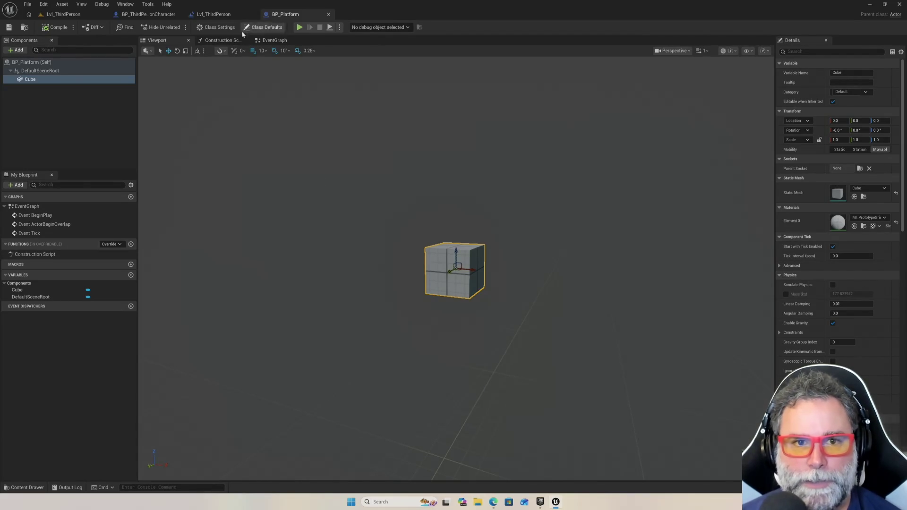
pyautogui.click(274, 40)
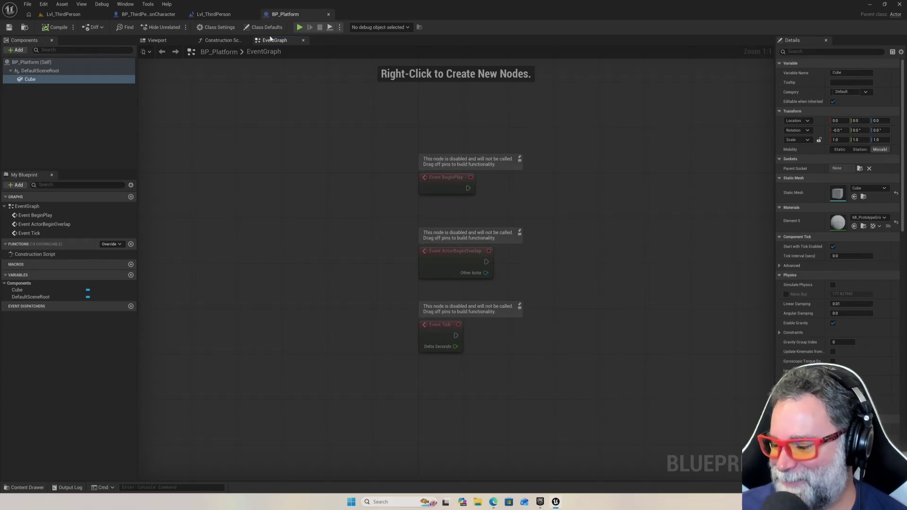
pyautogui.click(299, 27)
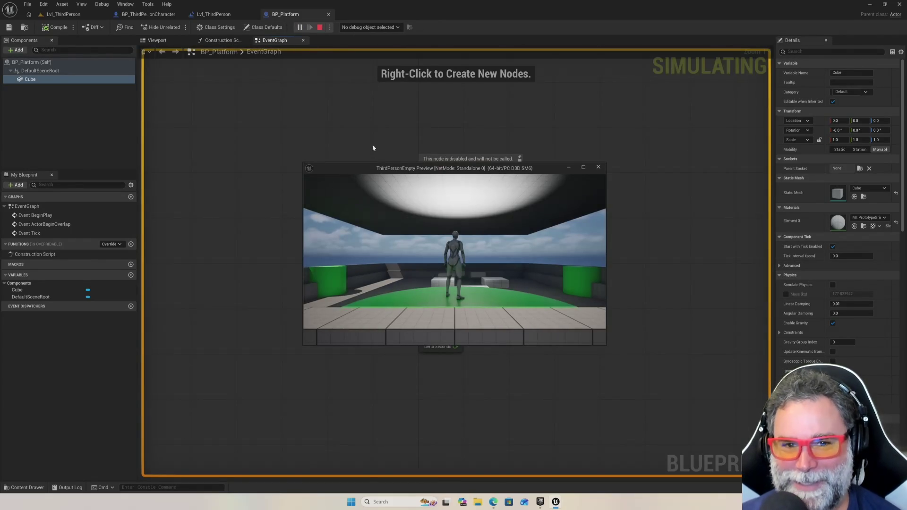
pyautogui.press('Escape')
pyautogui.click(147, 14)
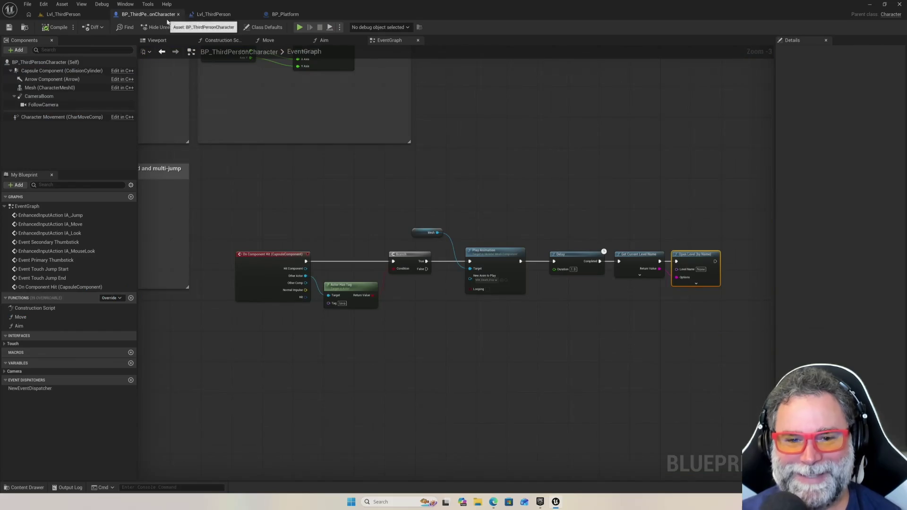
pyautogui.click(63, 15)
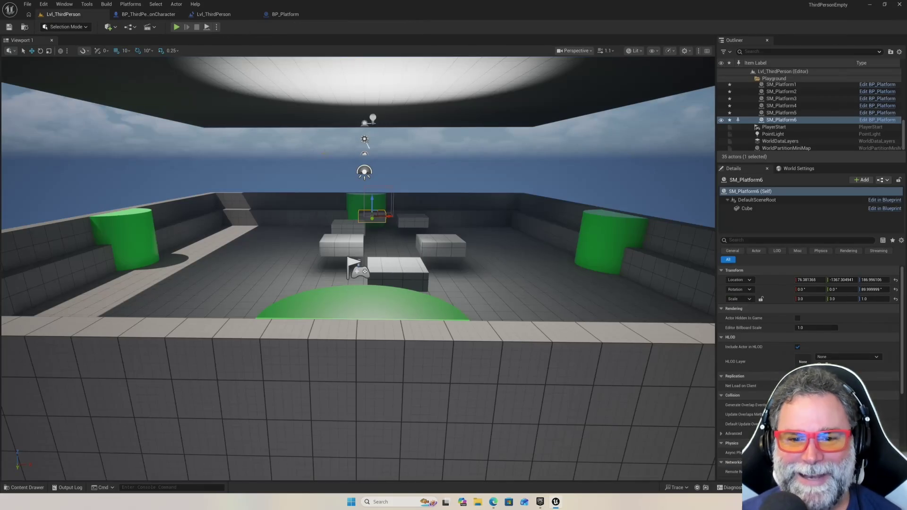
pyautogui.click(175, 28)
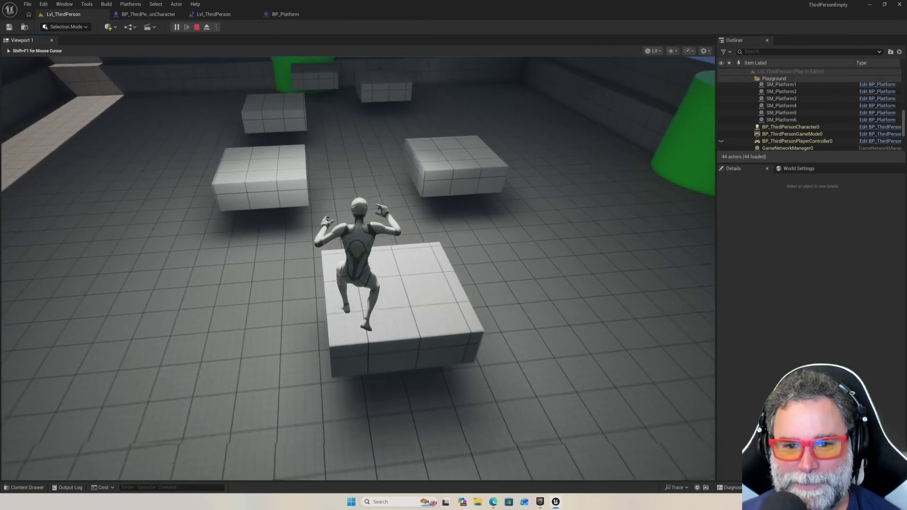
pyautogui.press('space')
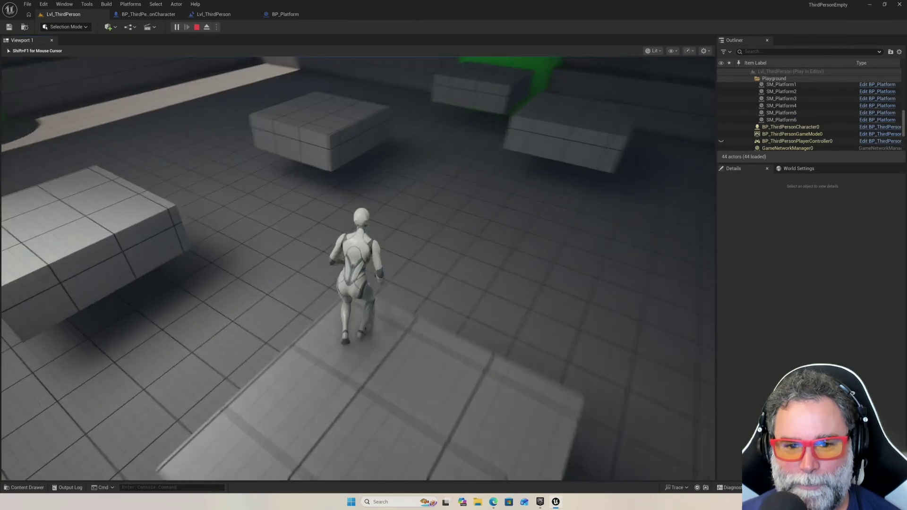
pyautogui.press('space')
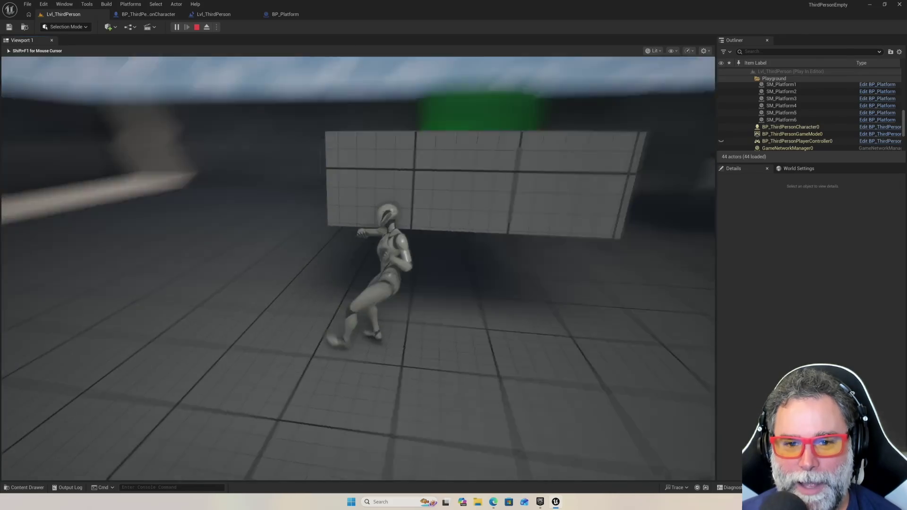
pyautogui.press('w')
pyautogui.press('space')
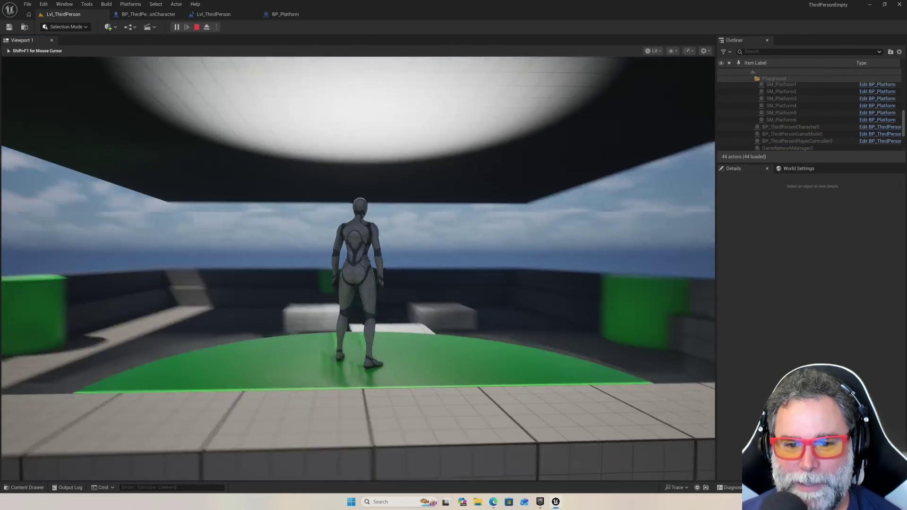
pyautogui.press('space')
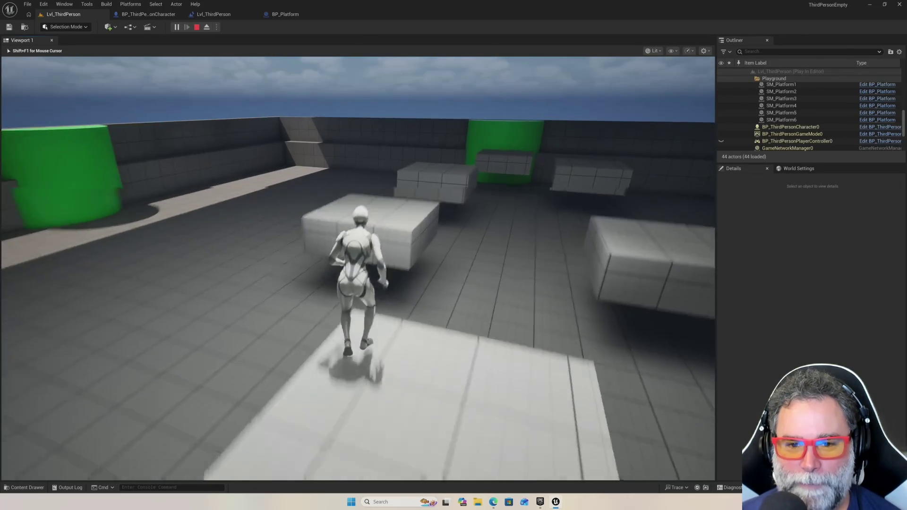
pyautogui.press('space')
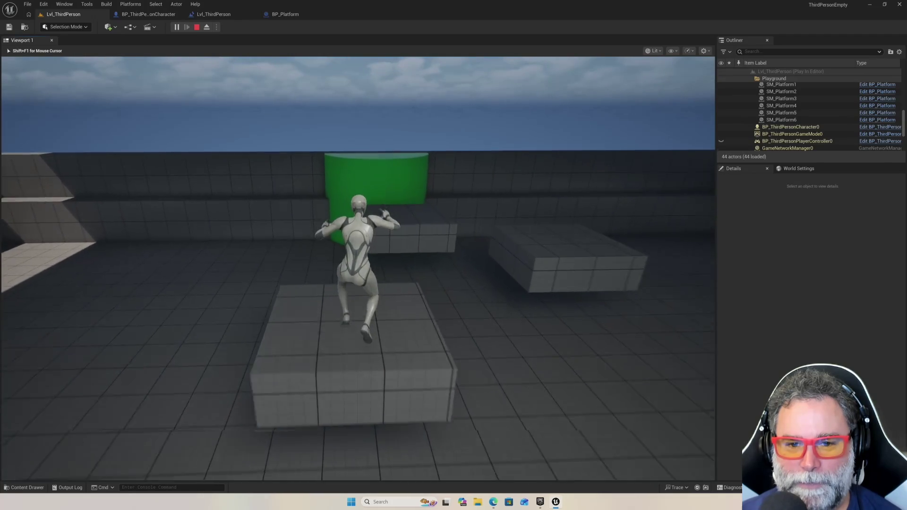
pyautogui.press('space')
pyautogui.press('space')
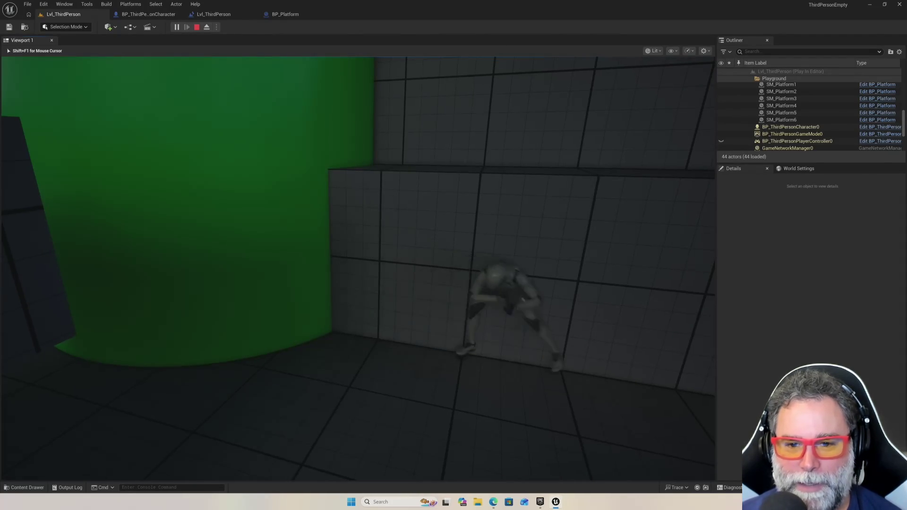
pyautogui.press('Escape')
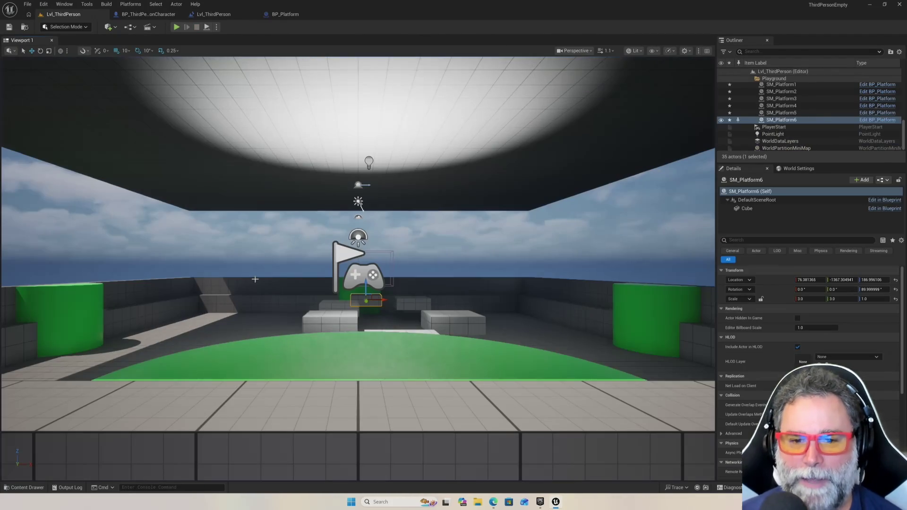
pyautogui.scroll(-10, 297, 318)
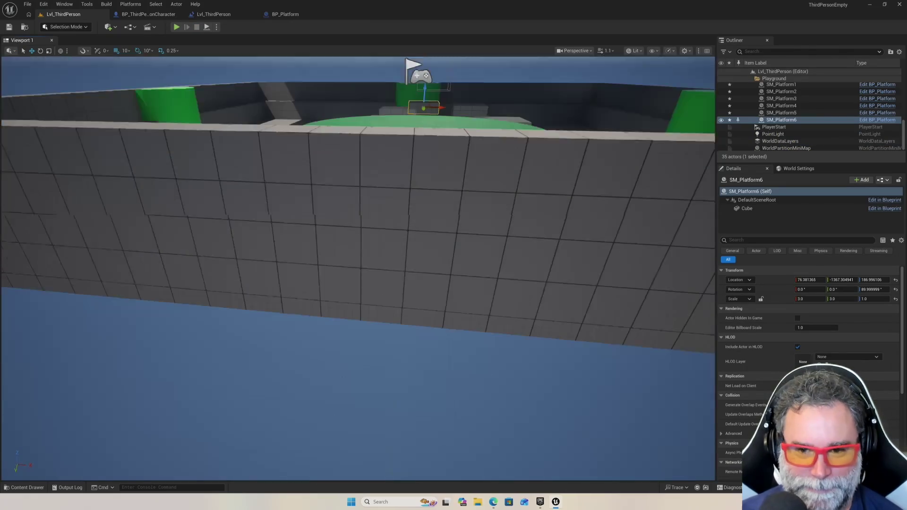
pyautogui.scroll(3, 442, 143)
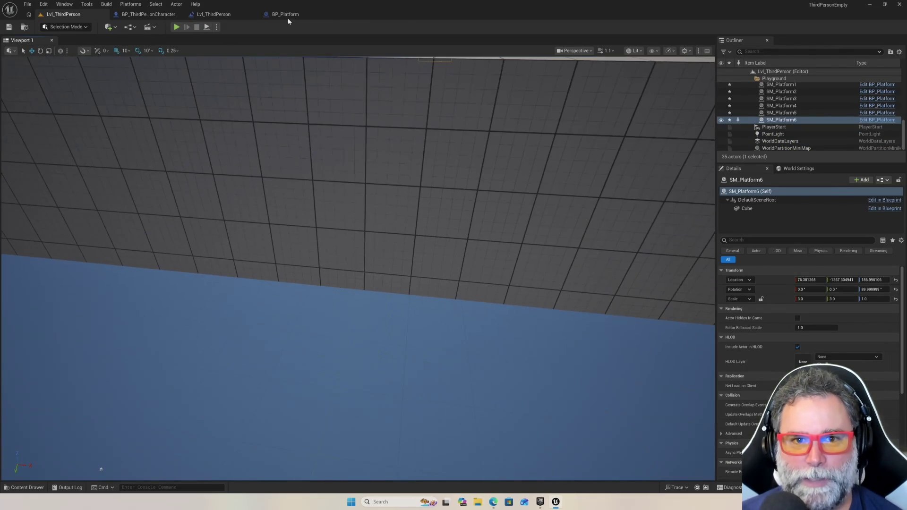
# In the BP_Platform blueprint, add a new variable named startPosition
pyautogui.click(286, 15)
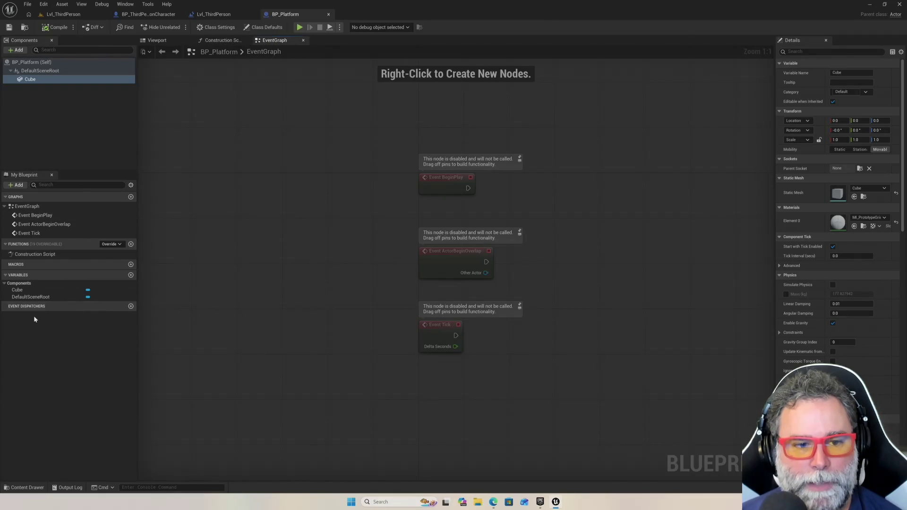
pyautogui.click(131, 275)
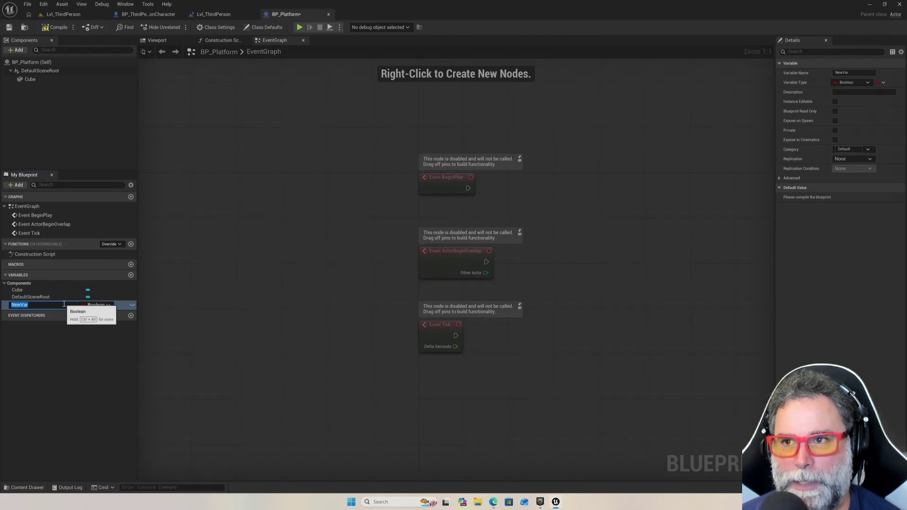
pyautogui.write('start')
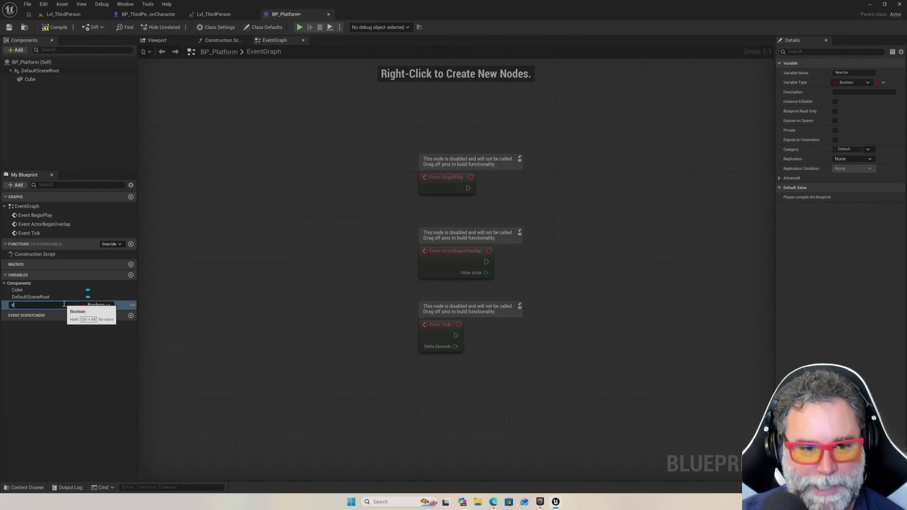
pyautogui.write('Position')
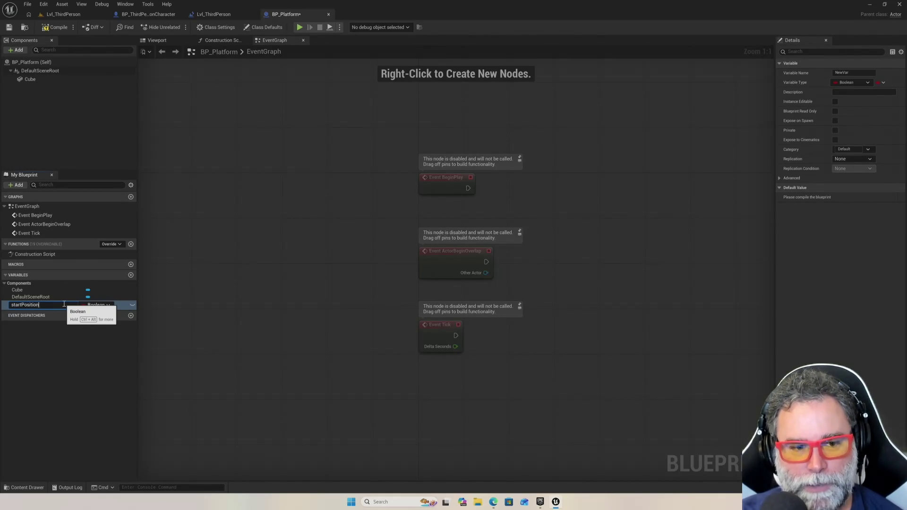
pyautogui.press('Return')
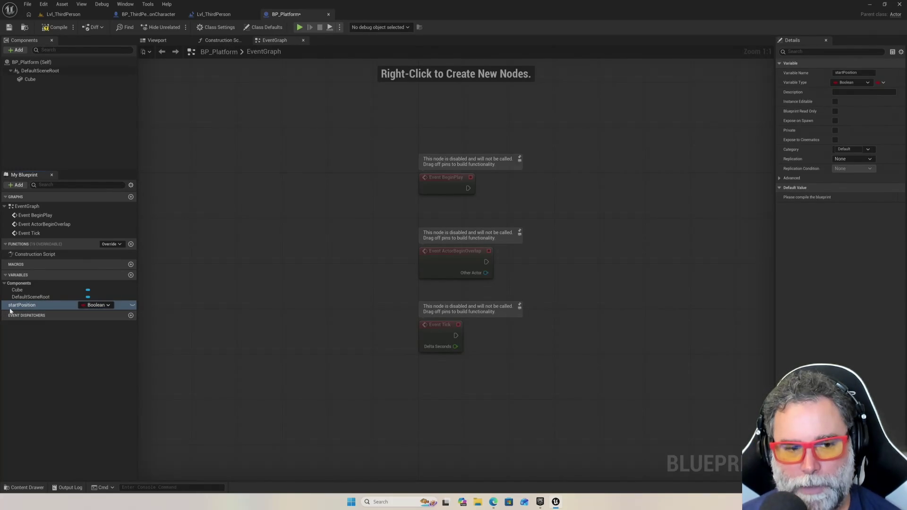
pyautogui.click(92, 305)
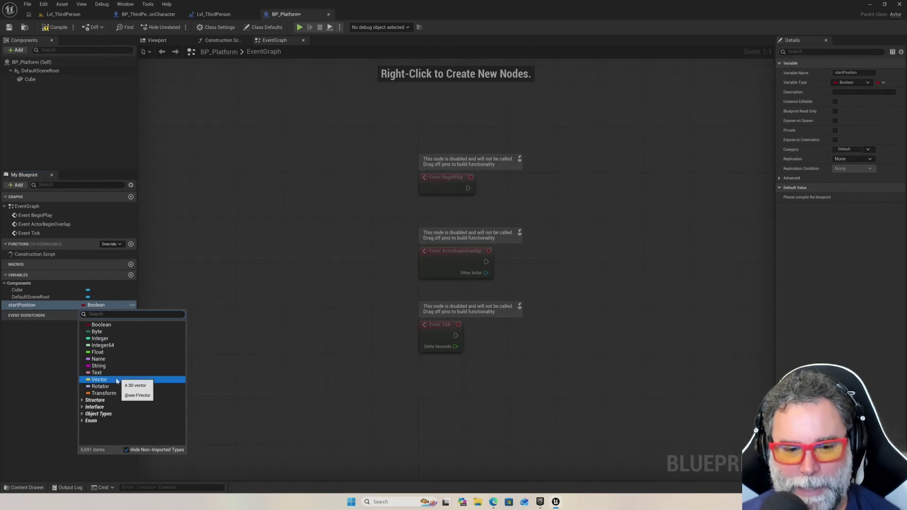
# Set startPosition's type to Vector and enable Instance Editable and Expose on Spawn
pyautogui.click(105, 381)
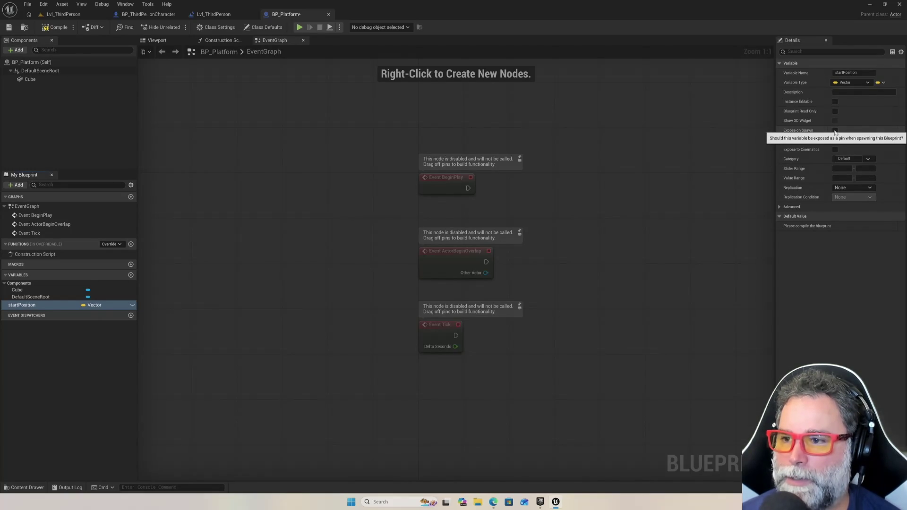
pyautogui.click(835, 130)
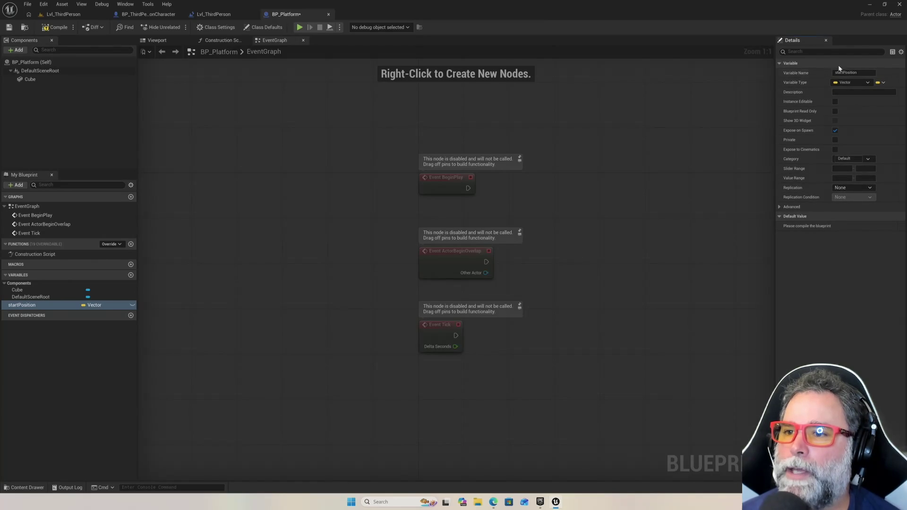
pyautogui.click(835, 102)
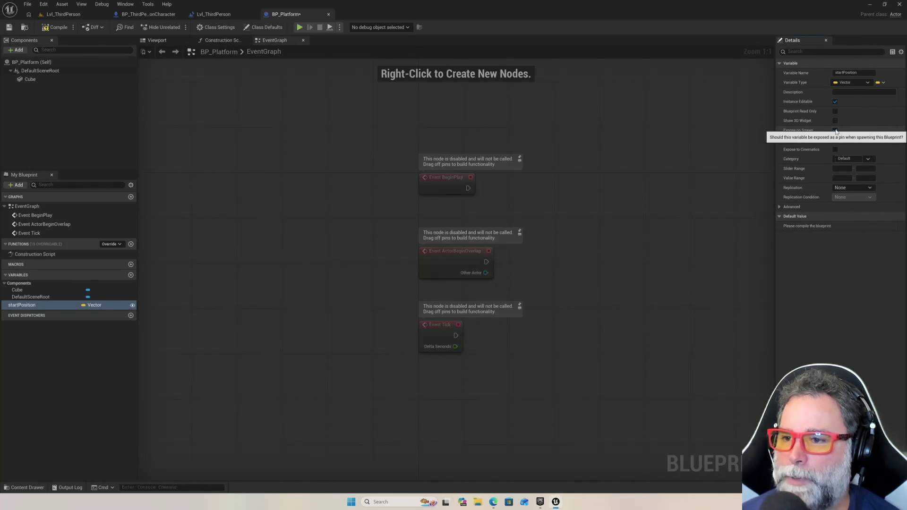
pyautogui.click(835, 131)
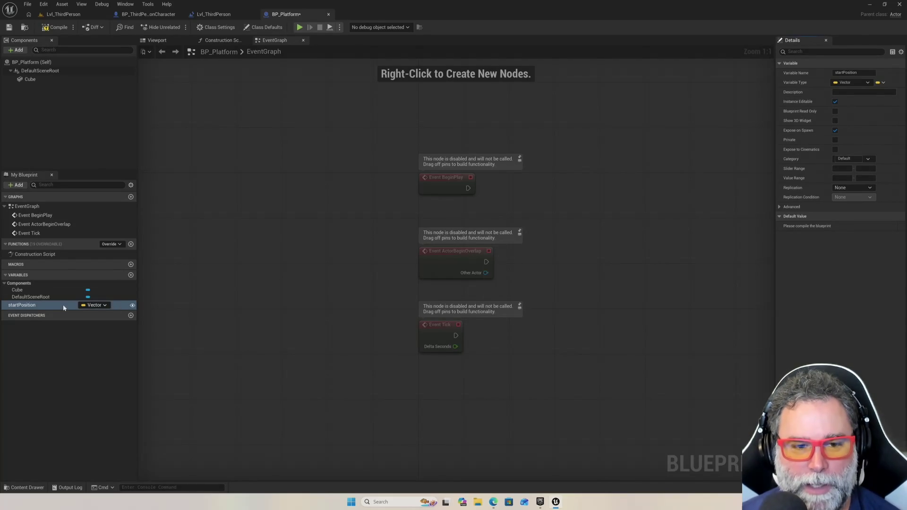
pyautogui.click(60, 330)
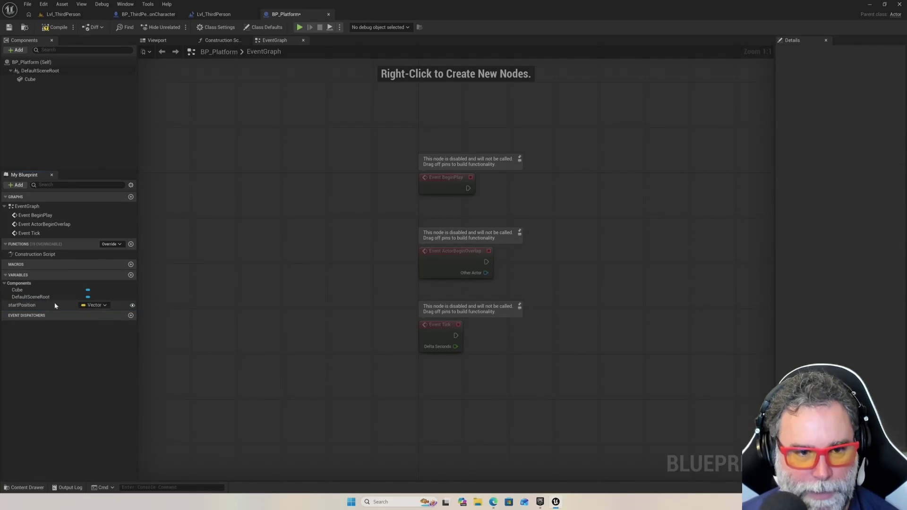
# Duplicate startPosition into a new Vector variable named endPosition
pyautogui.click(55, 306)
pyautogui.hotkey('ctrl', 'd')
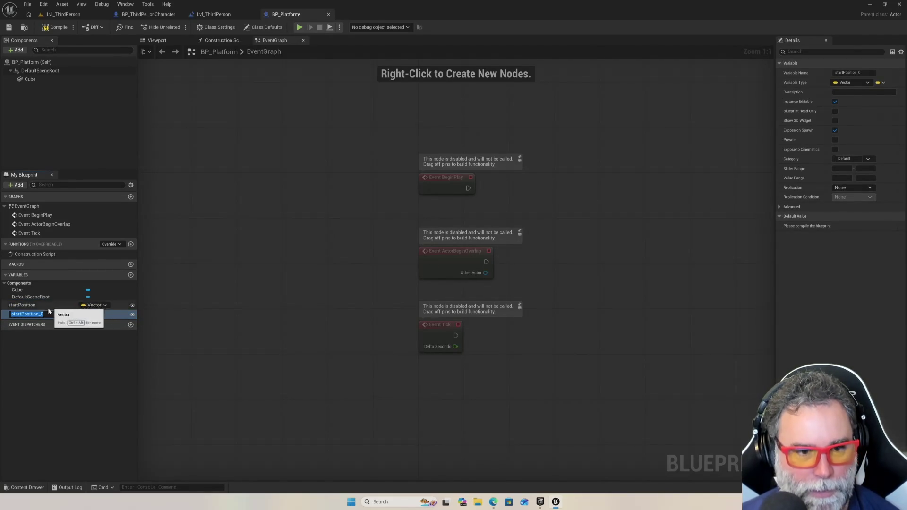
pyautogui.write('endPosition')
pyautogui.press('Return')
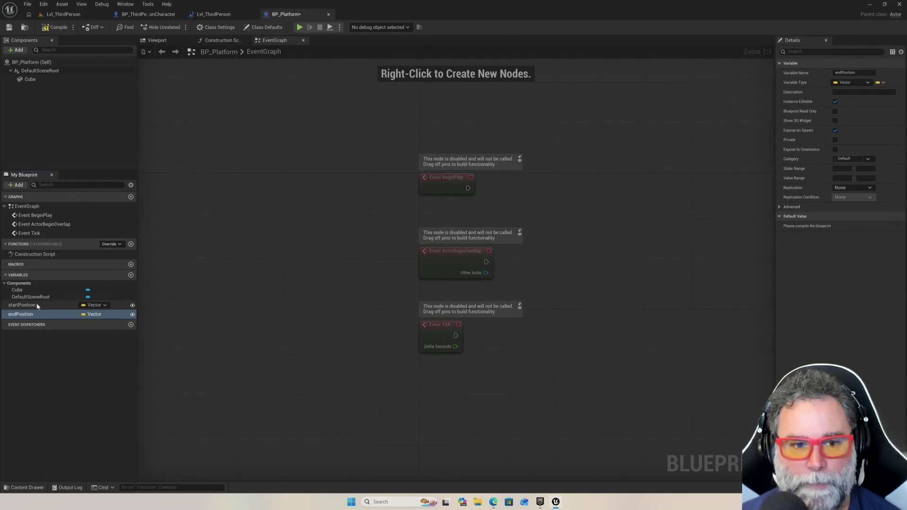
pyautogui.click(53, 313)
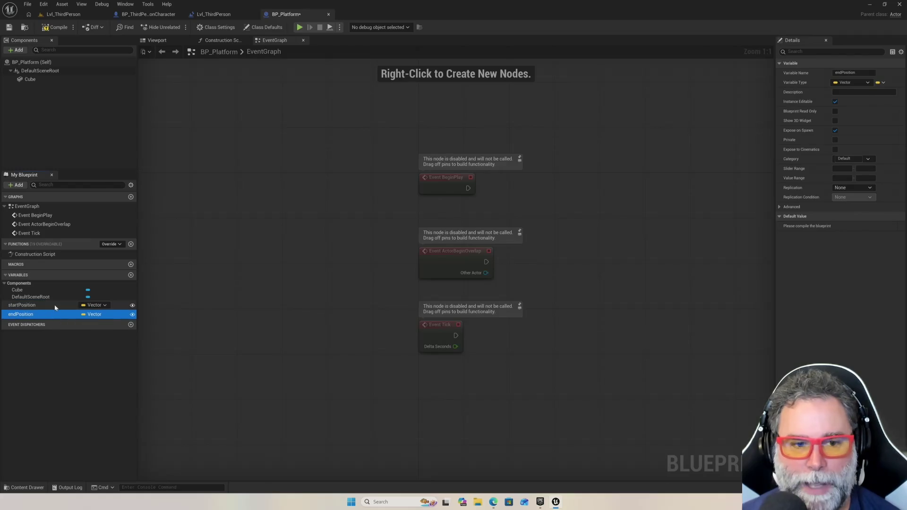
pyautogui.press('Up')
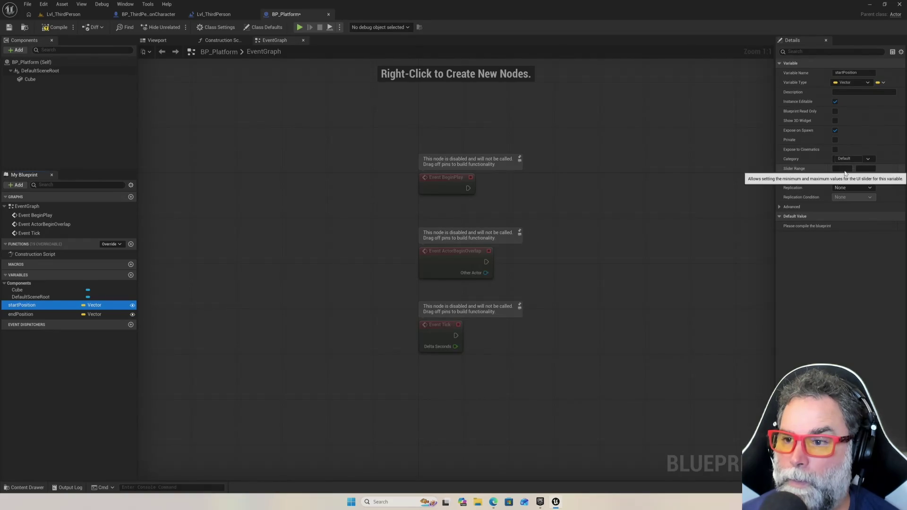
pyautogui.click(844, 178)
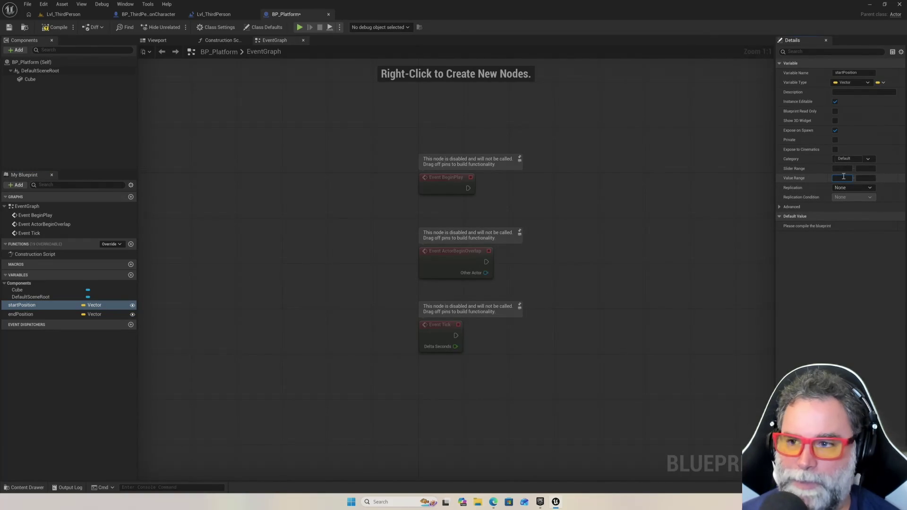
# Compile BP_Platform, set endPosition's slider range minimum to 1, and compile again
pyautogui.click(779, 208)
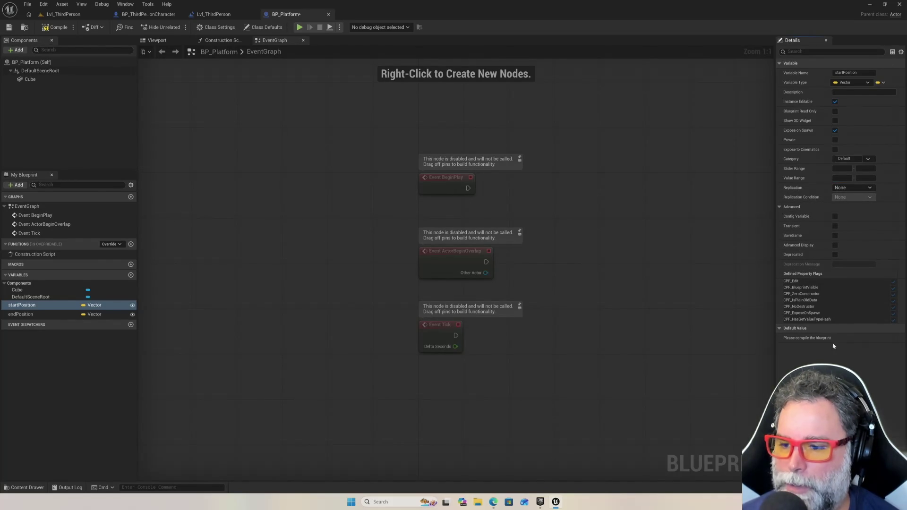
pyautogui.click(64, 29)
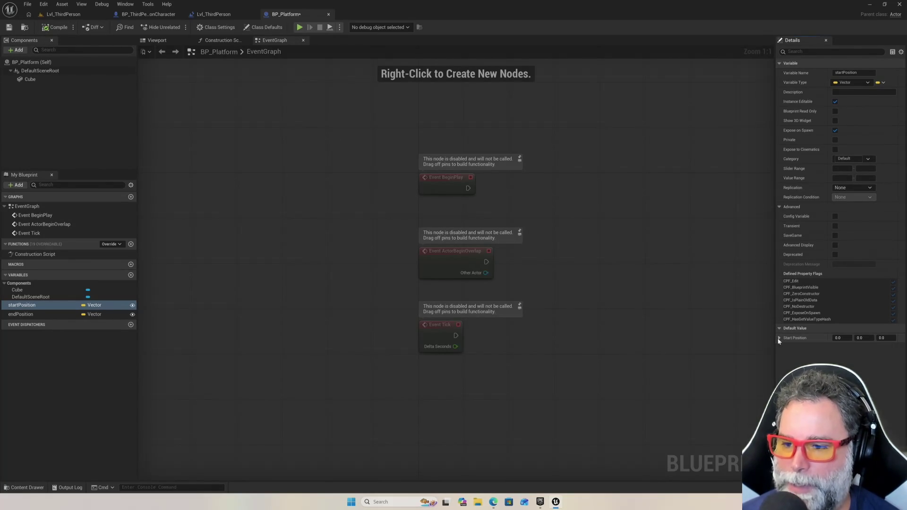
pyautogui.click(62, 316)
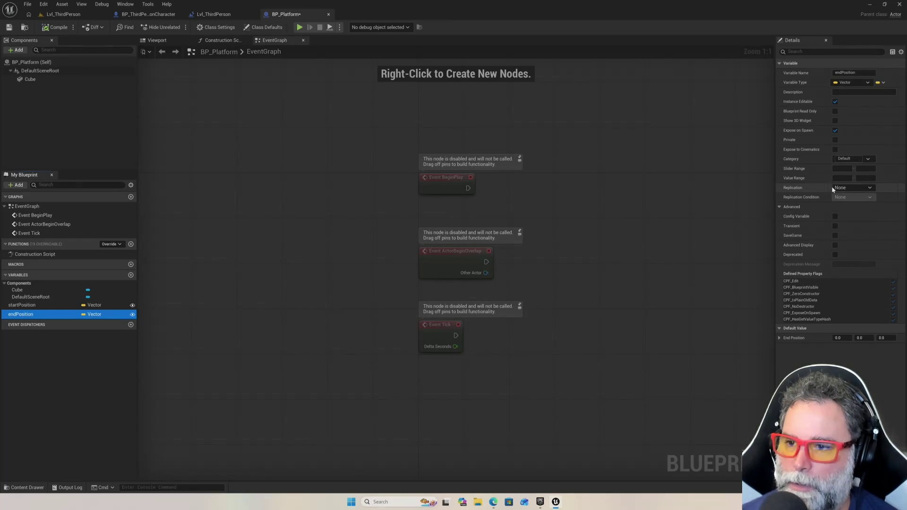
pyautogui.click(843, 170)
pyautogui.write('1')
pyautogui.press('Return')
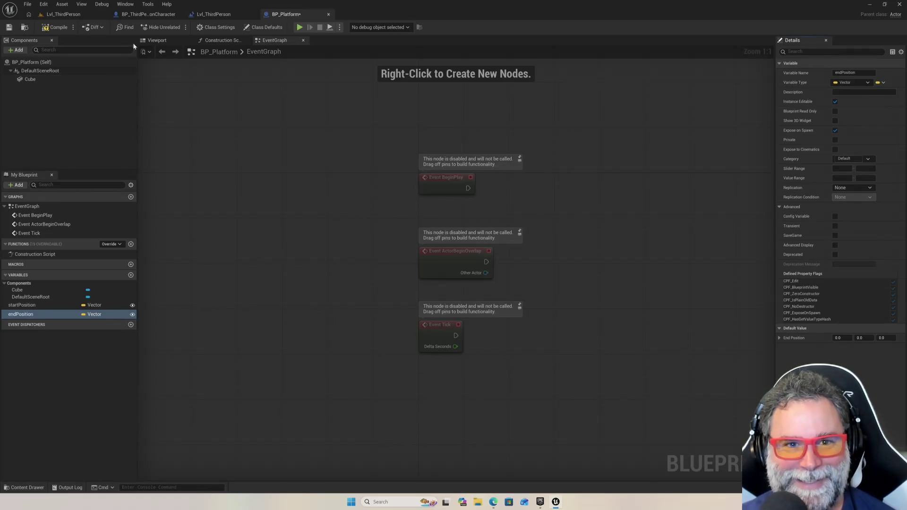
pyautogui.click(56, 28)
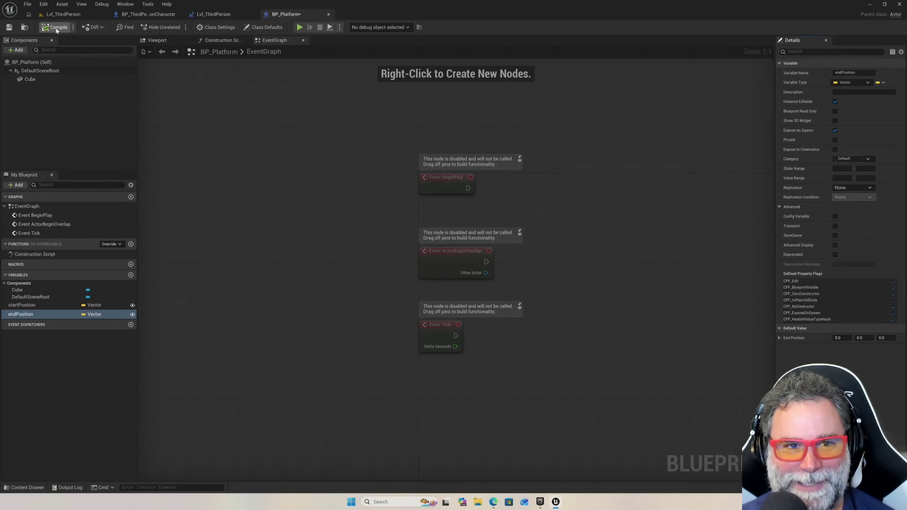
# Start a Play session in Lvl_ThirdPerson and jump the character onto the first blocks
pyautogui.click(71, 14)
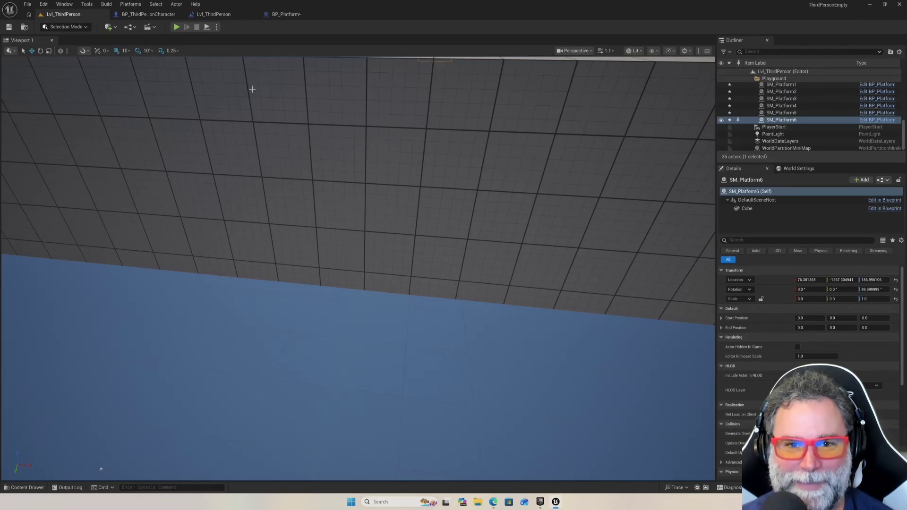
pyautogui.click(176, 27)
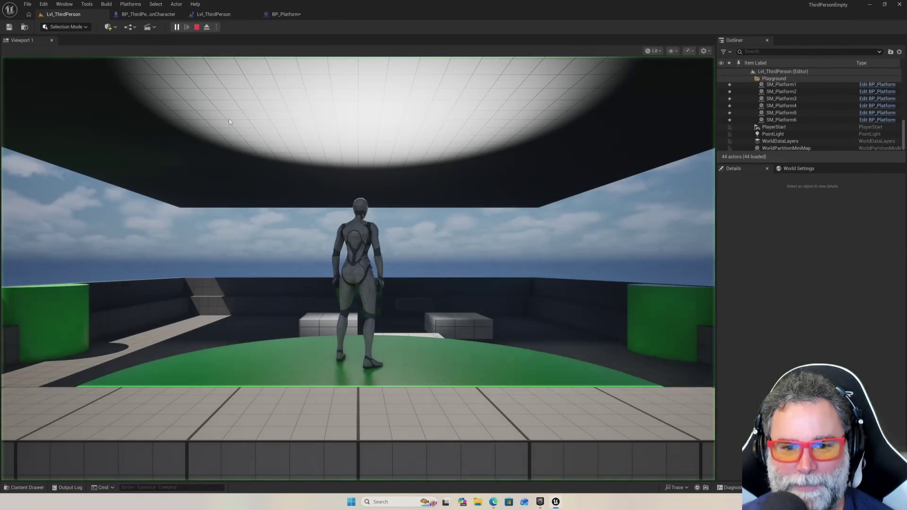
pyautogui.click(230, 122)
pyautogui.press('w')
pyautogui.press('space')
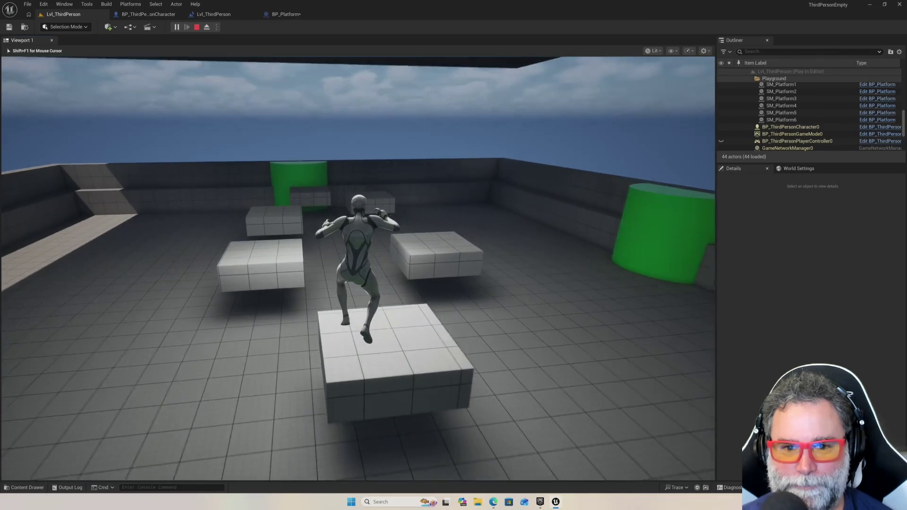
pyautogui.press('w')
pyautogui.press('space')
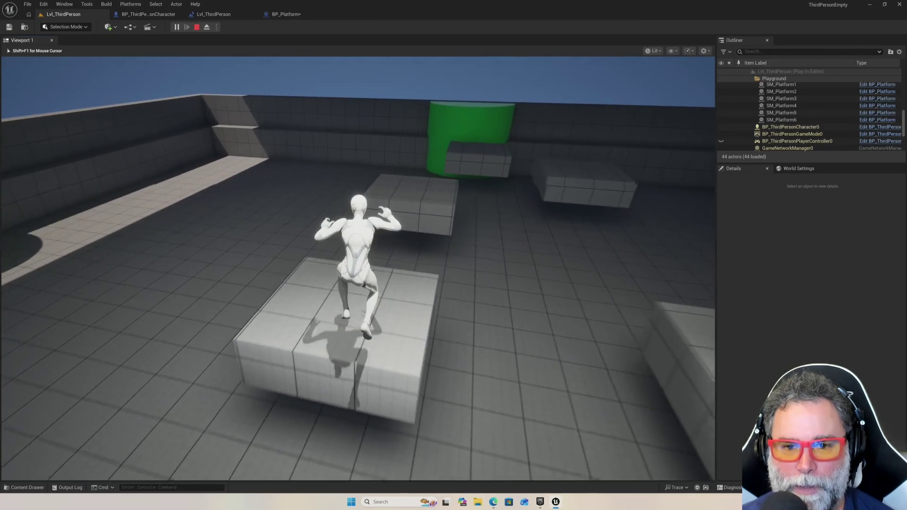
# Continue across the blocks onto the green cylinder and white box, then stop playing
pyautogui.press('w')
pyautogui.press('space')
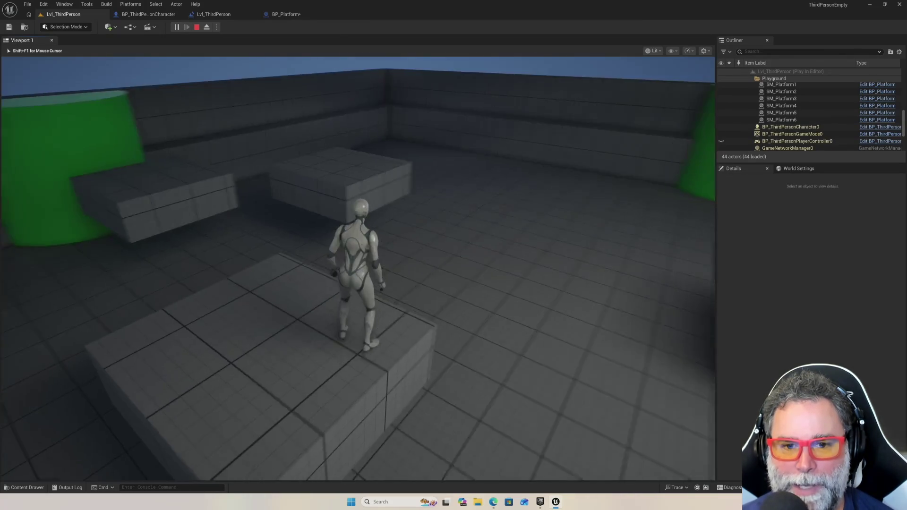
pyautogui.press('w')
pyautogui.press('space')
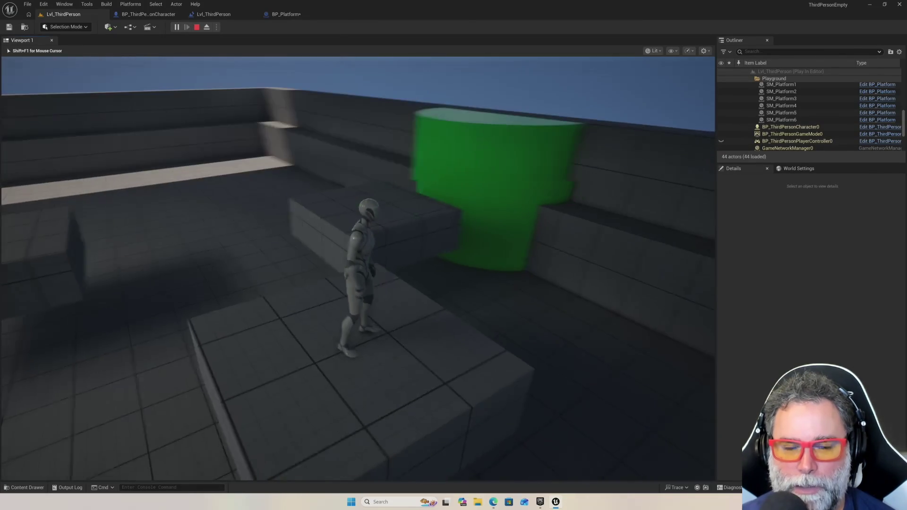
pyautogui.press('w')
pyautogui.press('space')
pyautogui.press('space')
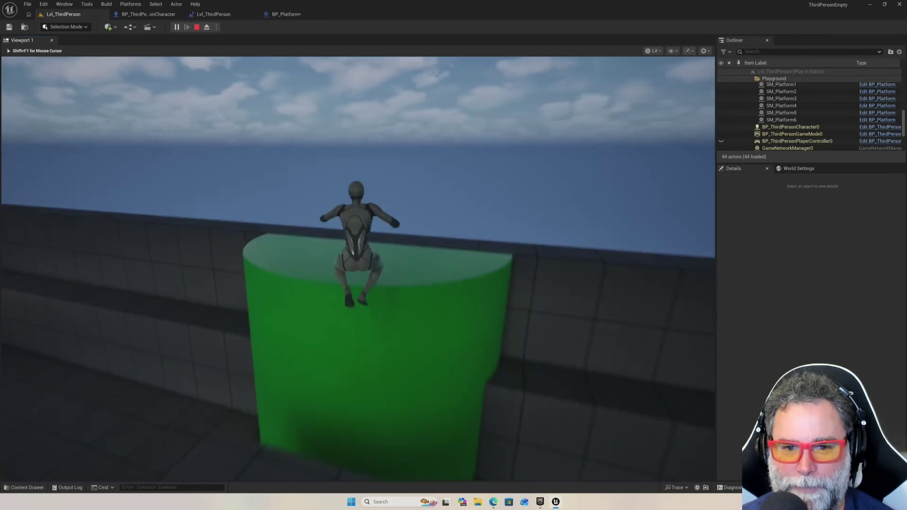
pyautogui.press('s')
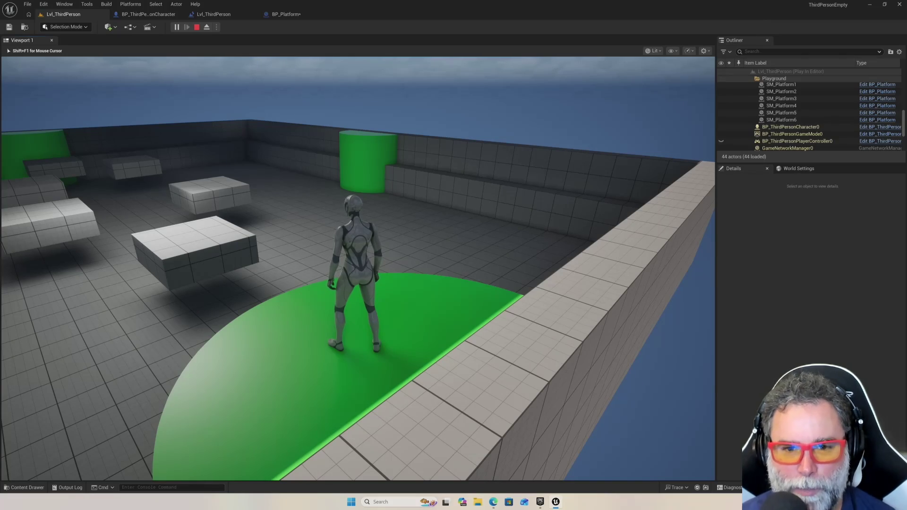
pyautogui.press('w')
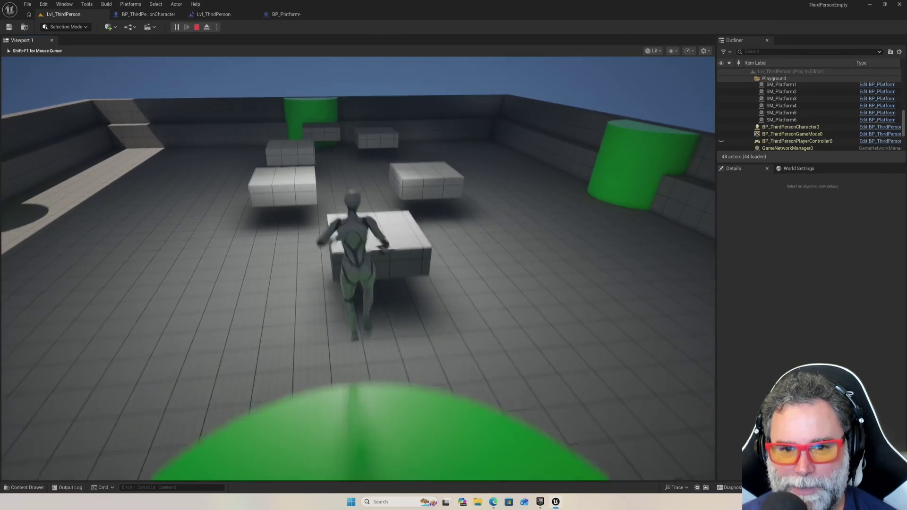
pyautogui.press('space')
pyautogui.press('Escape')
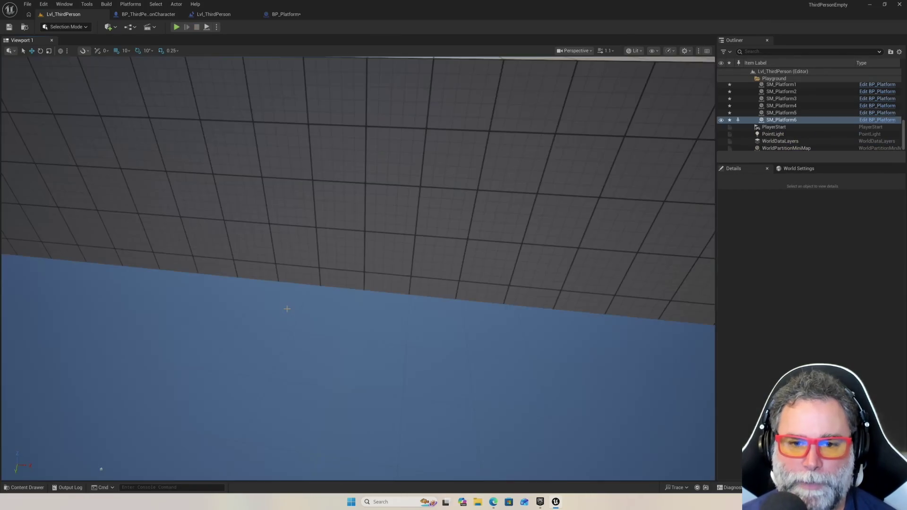